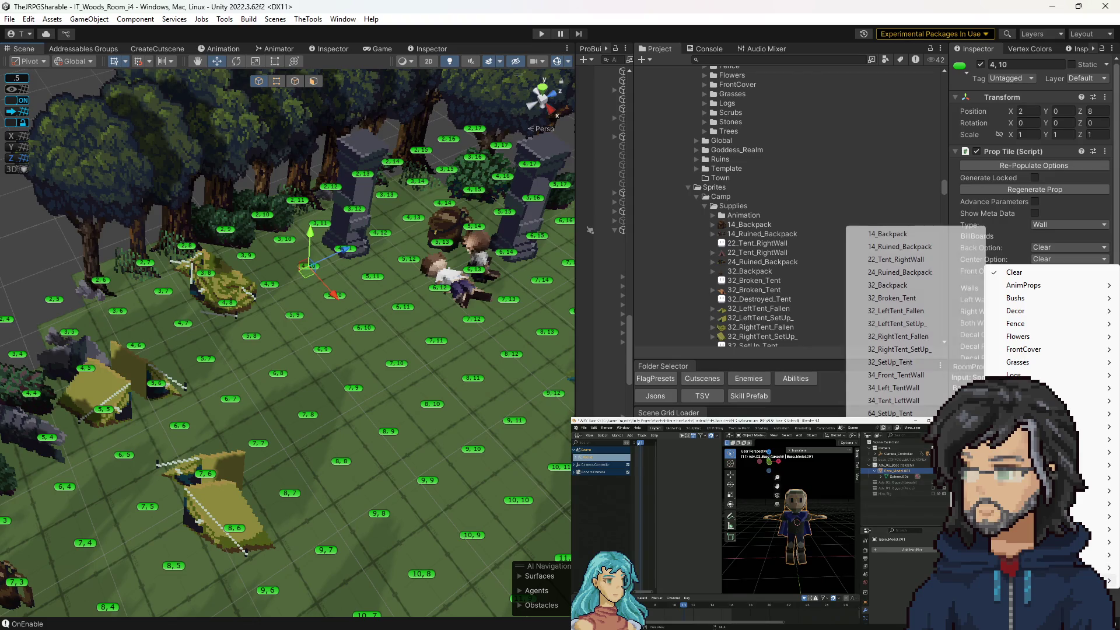
Step: Give tile 4,10 a tent centre prop, and give tile 3,10 the 32_LeftTent_SetUp_ tent
click(901, 349)
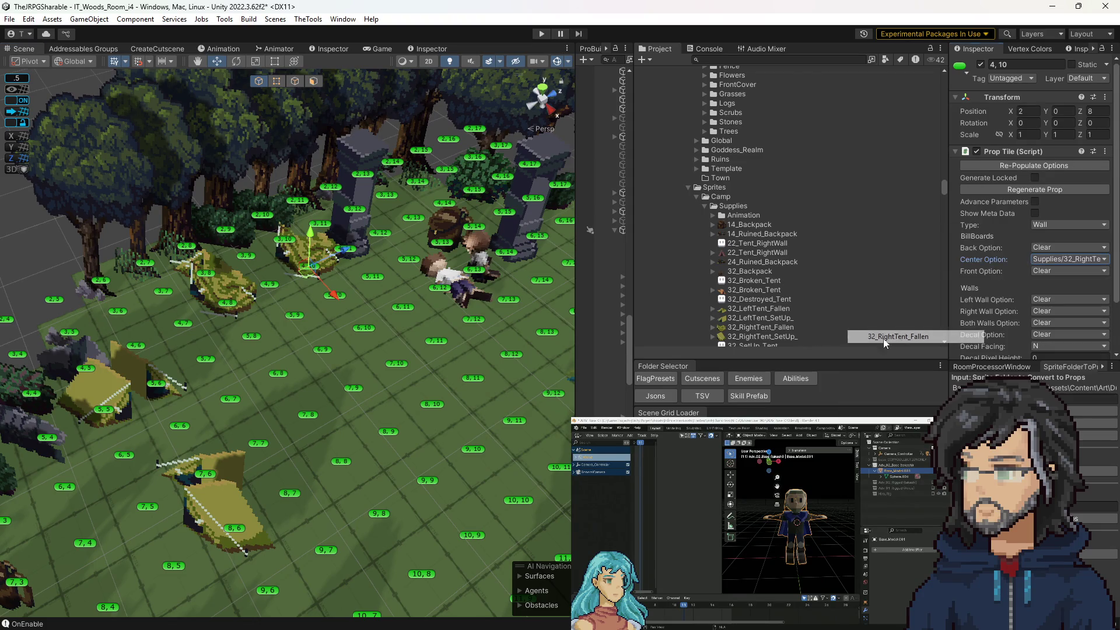
click(285, 246)
click(1071, 261)
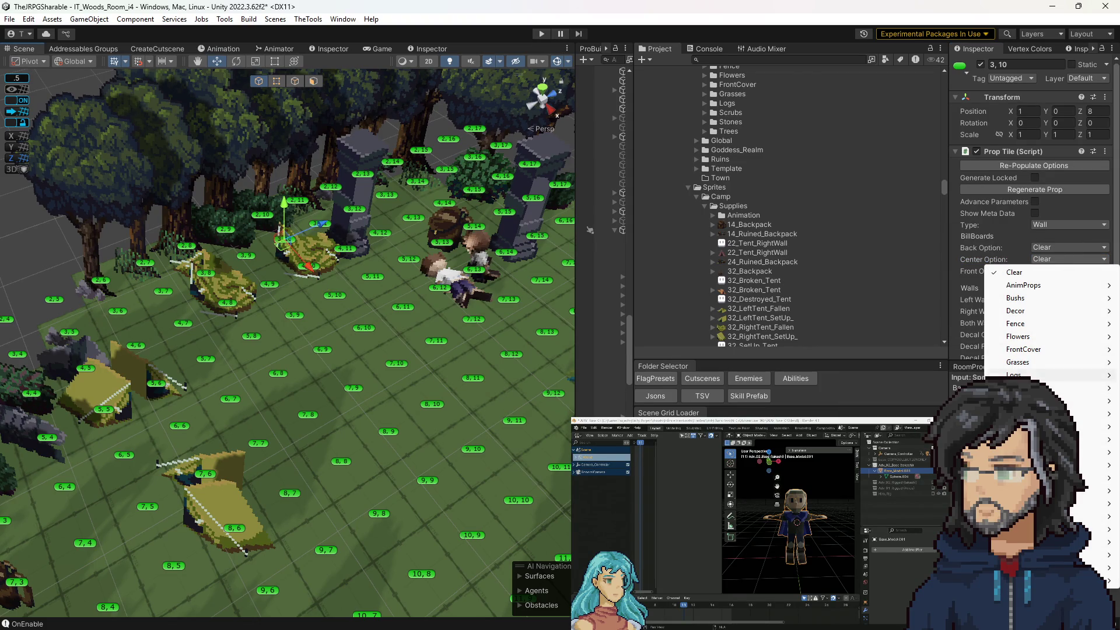
mouse_move(1043, 375)
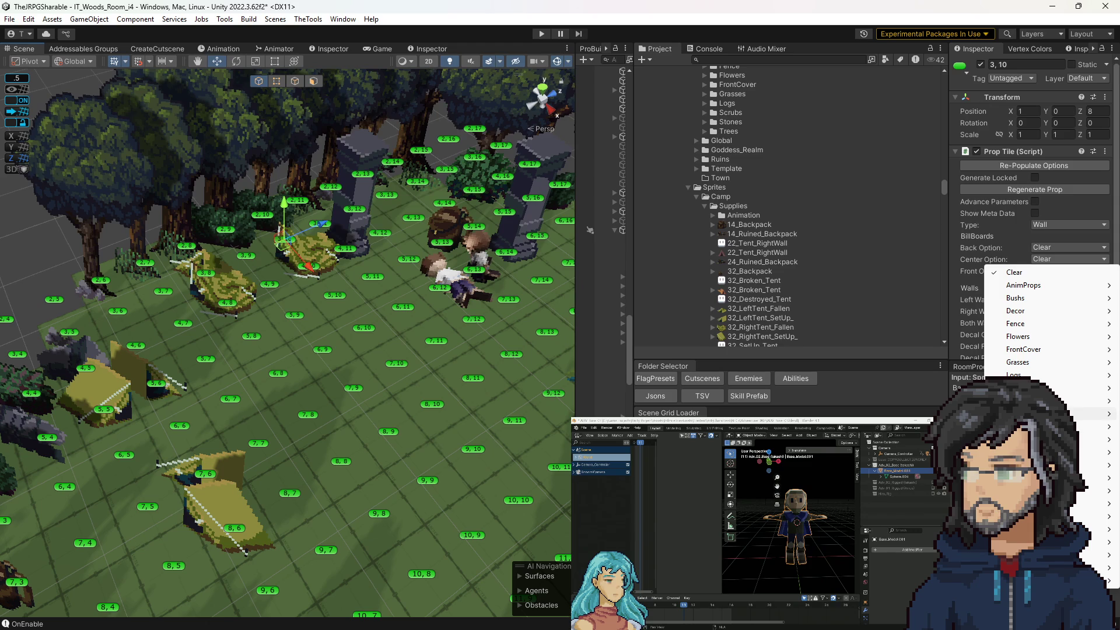
mouse_move(1027, 425)
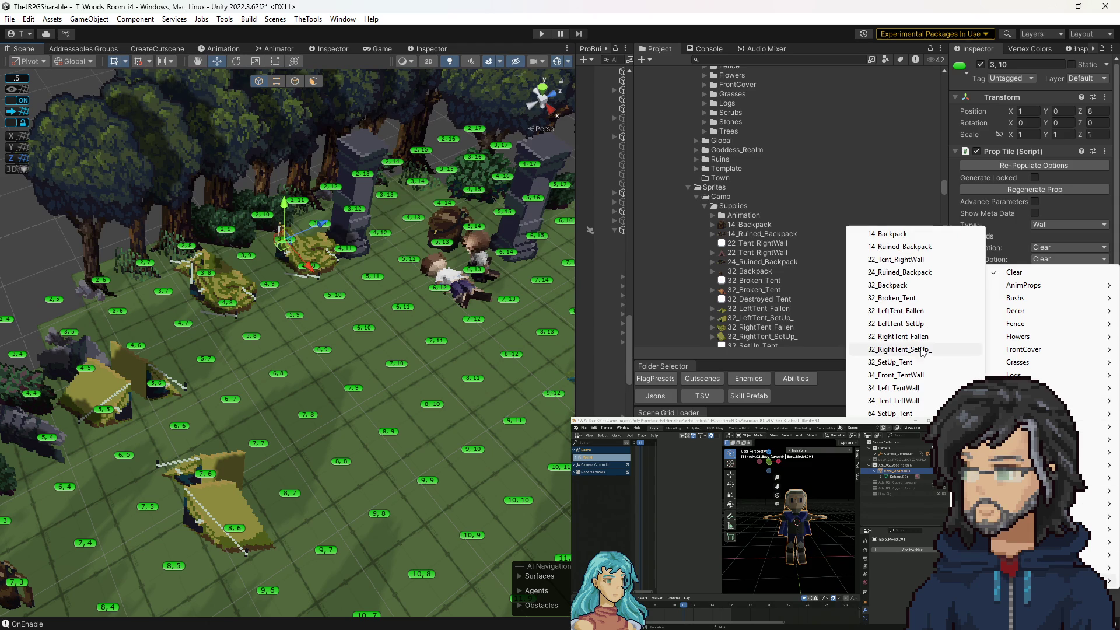
click(911, 324)
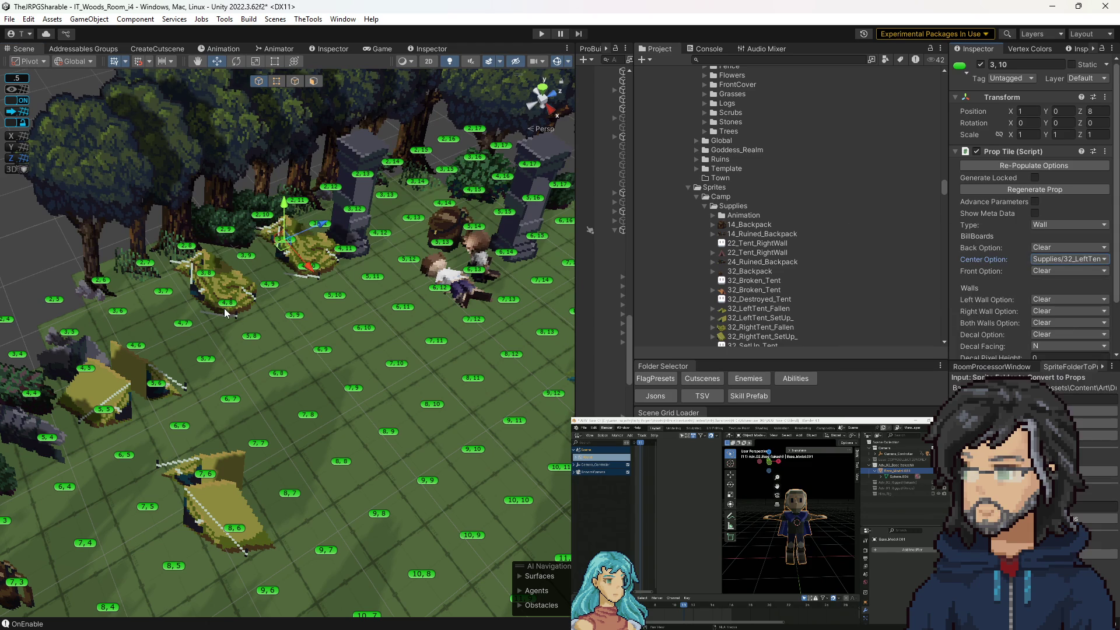
Step: Leave tile 3,8's centre prop unchanged and set tile 4,8's Center Option to Clear
click(207, 279)
click(1069, 259)
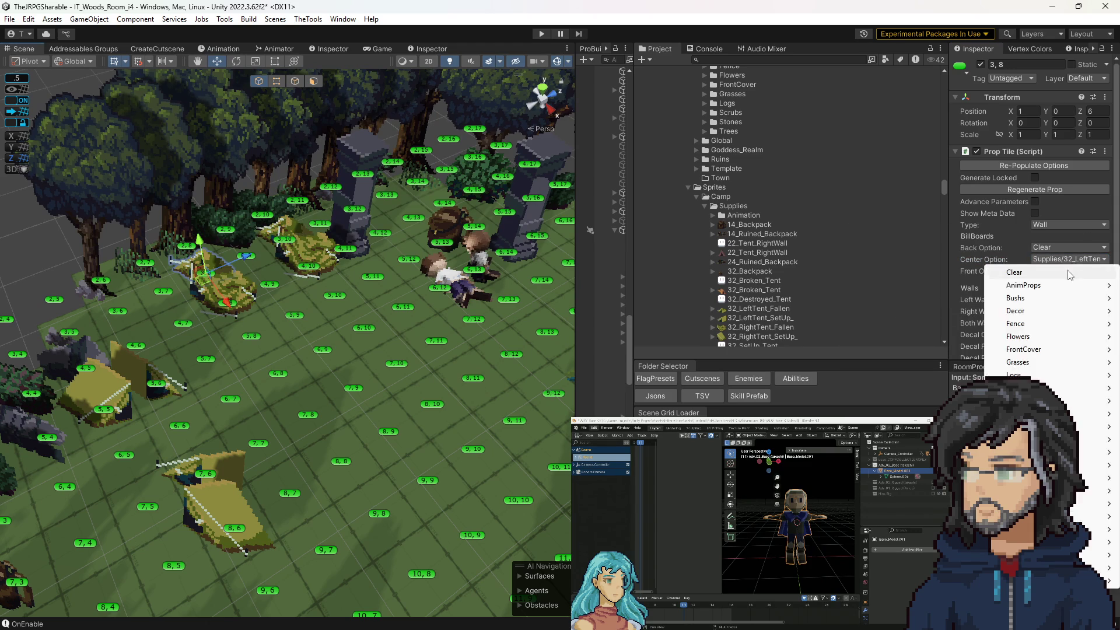
click(1003, 270)
click(236, 308)
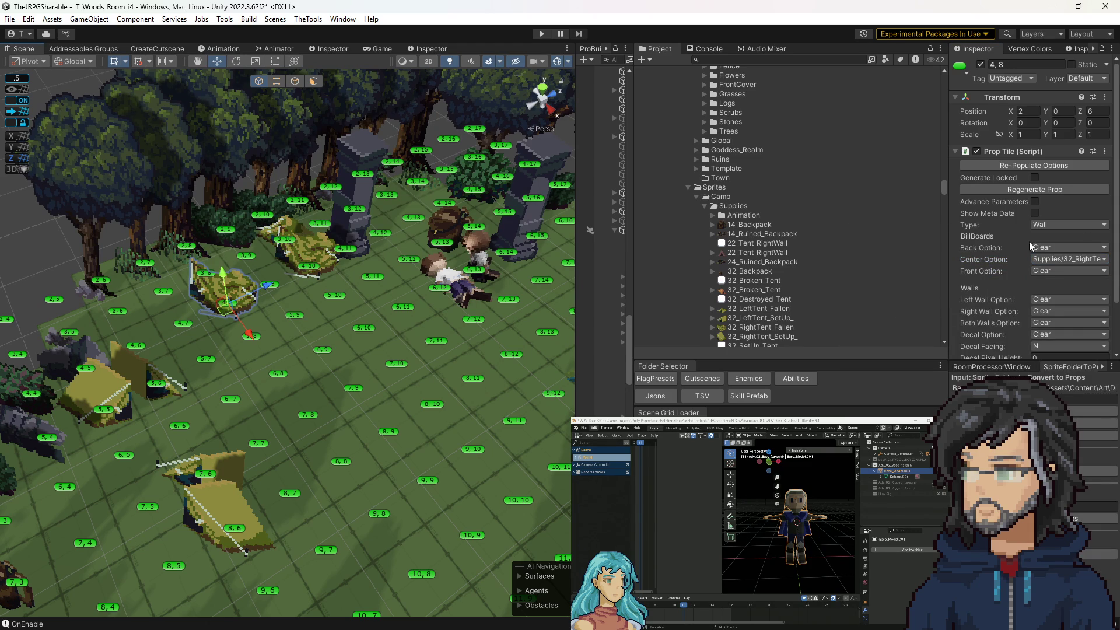
click(1044, 259)
click(1044, 271)
mouse_move(292, 327)
right_down()
mouse_move(330, 368)
mouse_move(429, 352)
right_up()
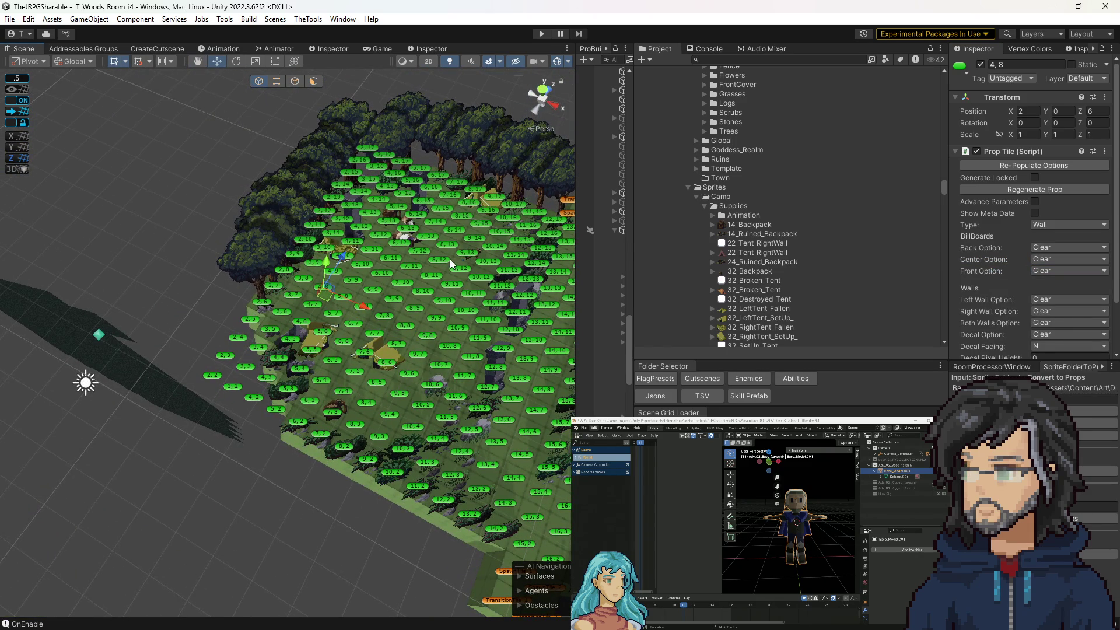
key(w)
right_drag(451, 264, 419, 234)
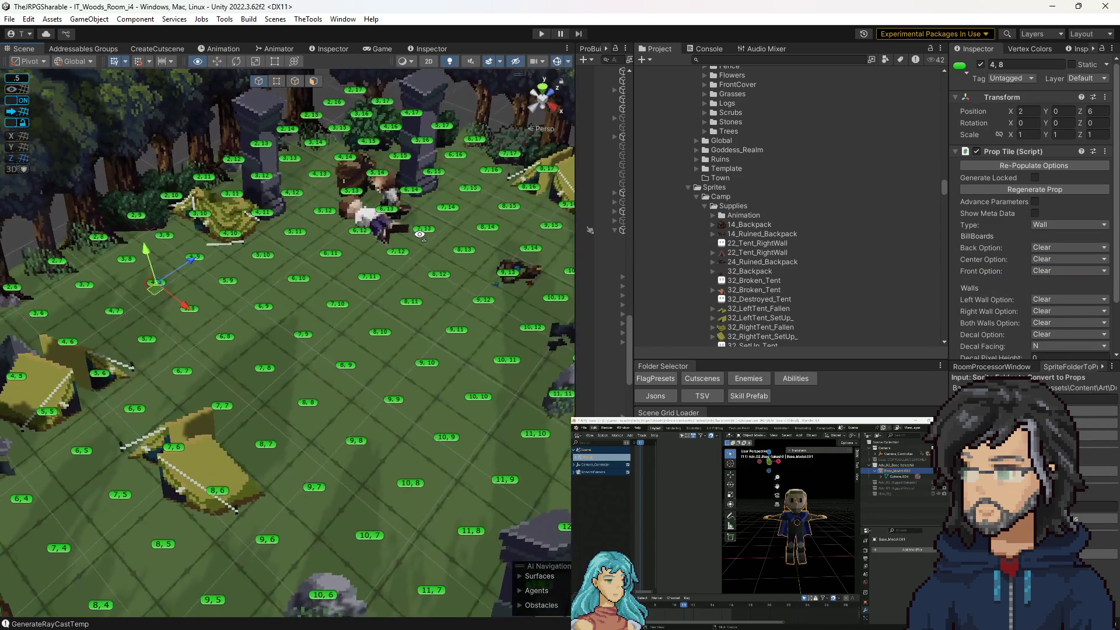
scroll(420, 251, down, 5)
scroll(411, 233, up, 5)
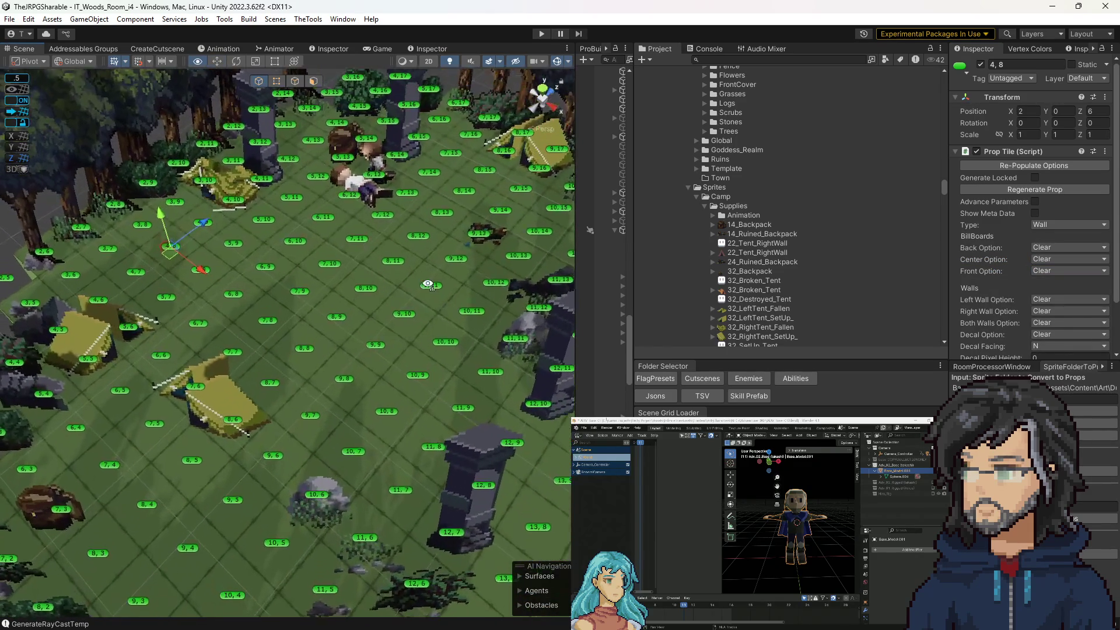
scroll(409, 227, down, 5)
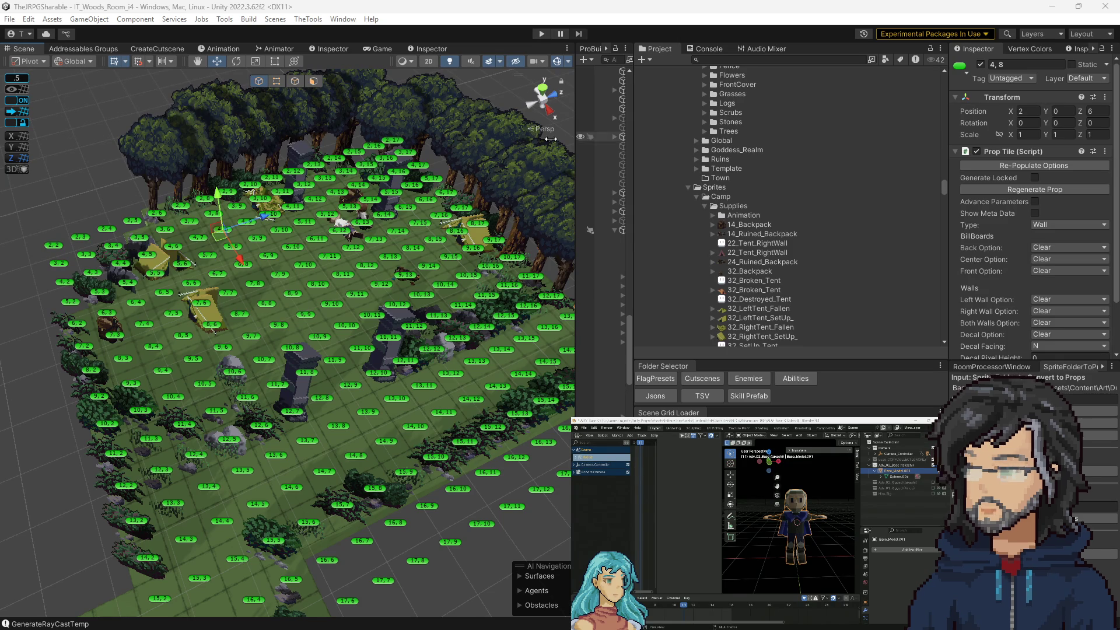
Step: Jump to the Cutscenes folder and collapse Goddess_Realm so the Woods F7 and F8 sequences show
scroll(753, 258, up, 5)
scroll(736, 221, up, 10)
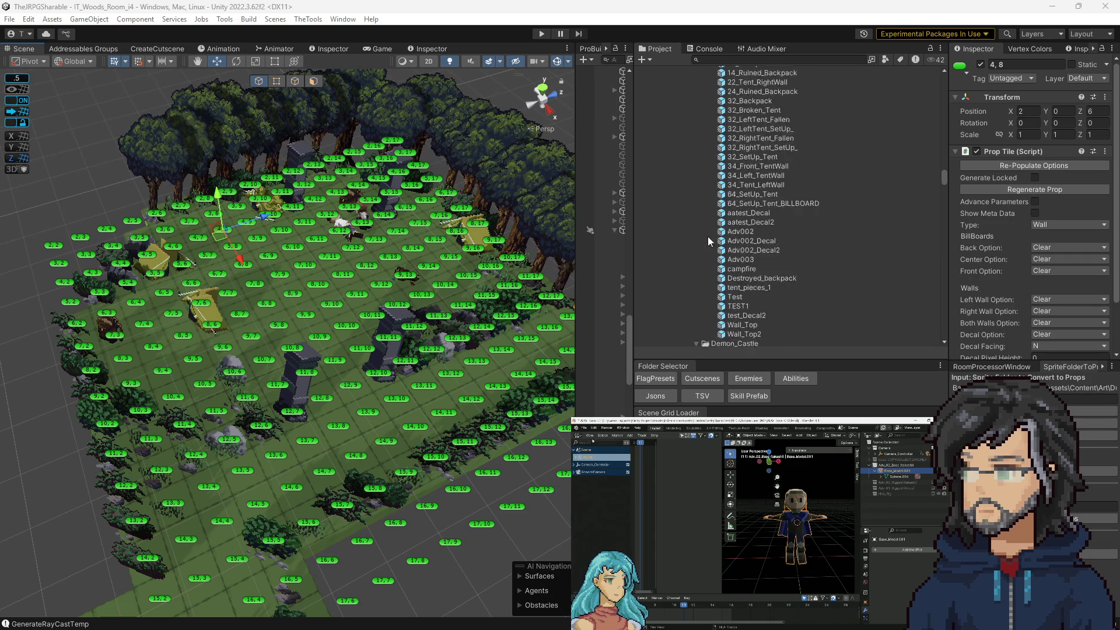
scroll(741, 235, up, 12)
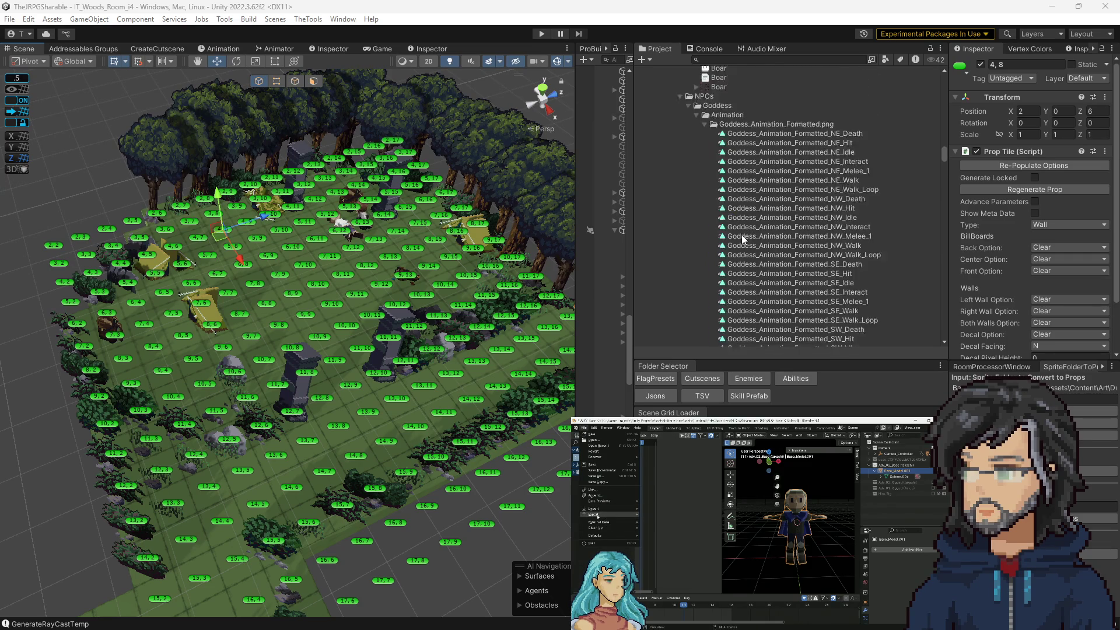
scroll(752, 192, down, 20)
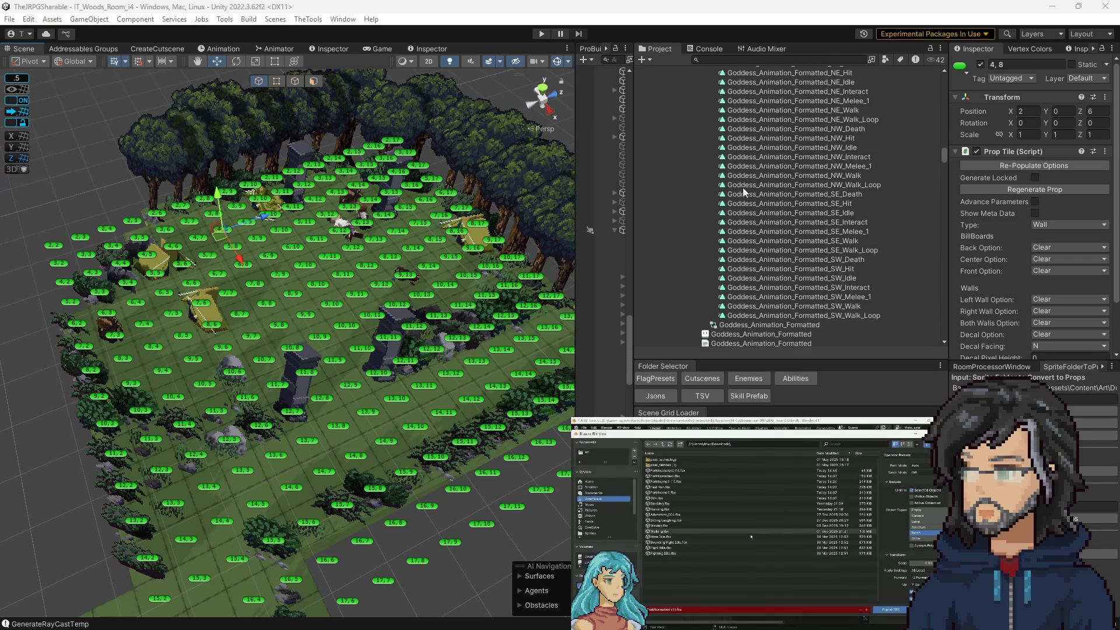
scroll(768, 204, down, 20)
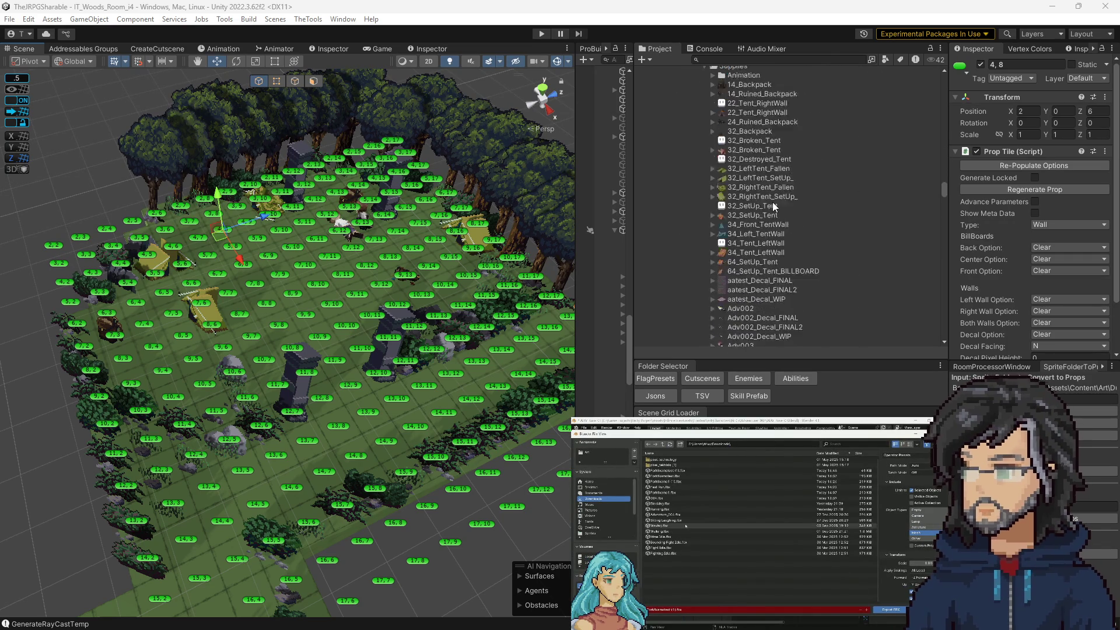
scroll(770, 196, down, 20)
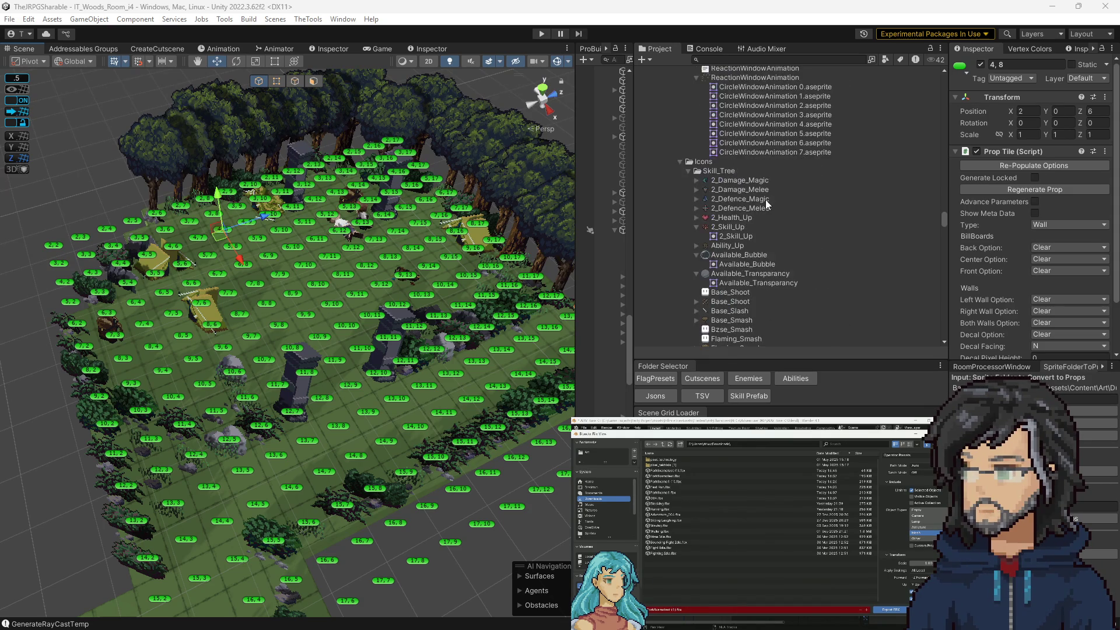
scroll(768, 192, down, 20)
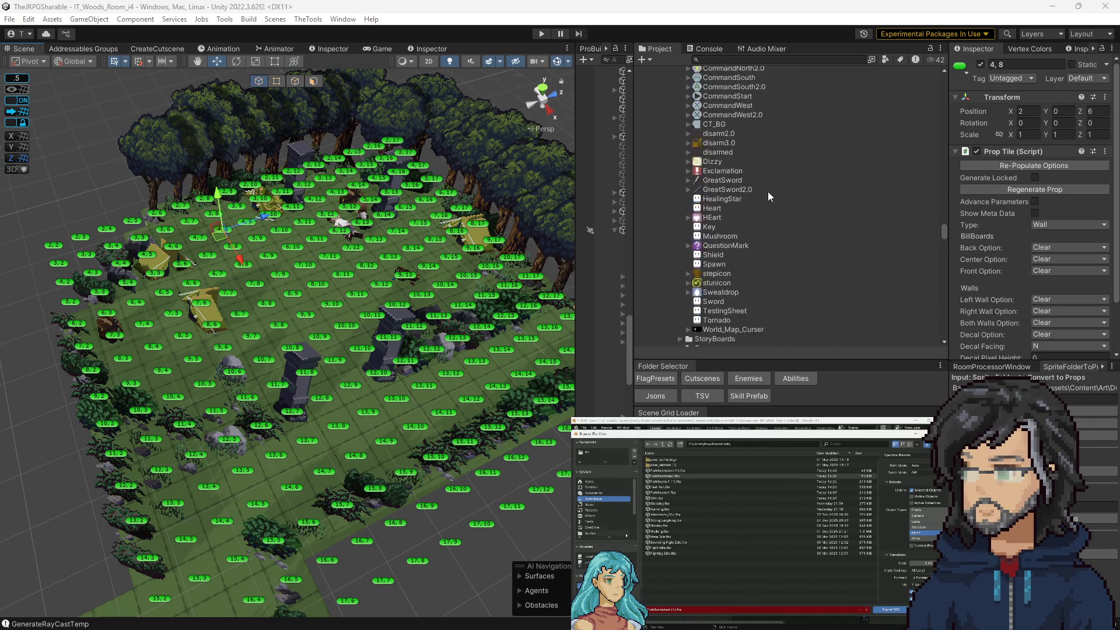
click(696, 371)
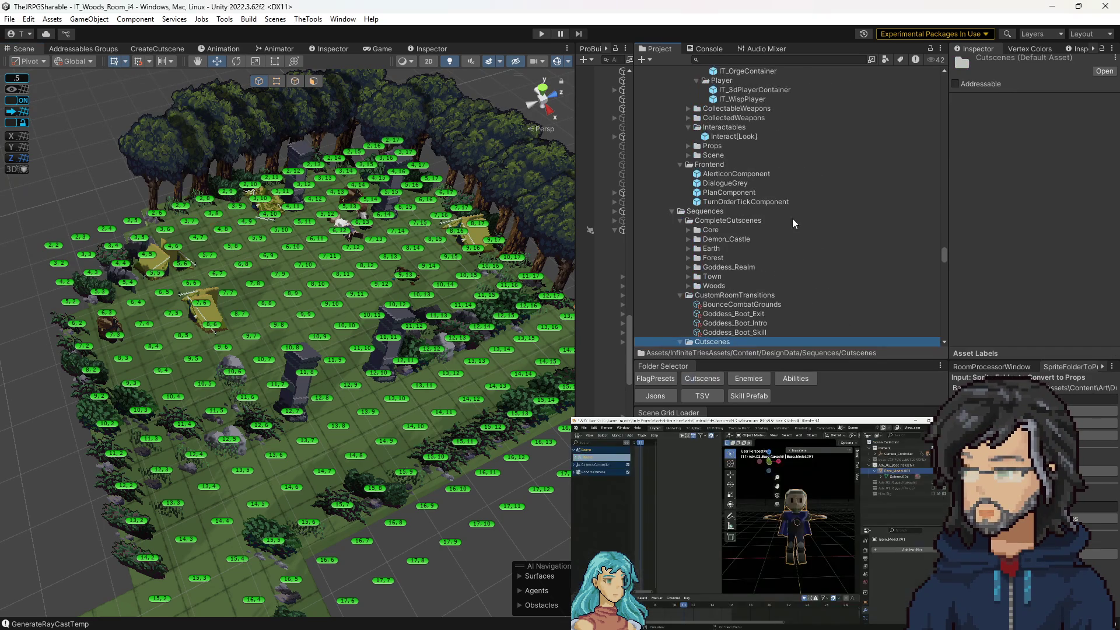
scroll(722, 210, down, 10)
scroll(722, 188, down, 5)
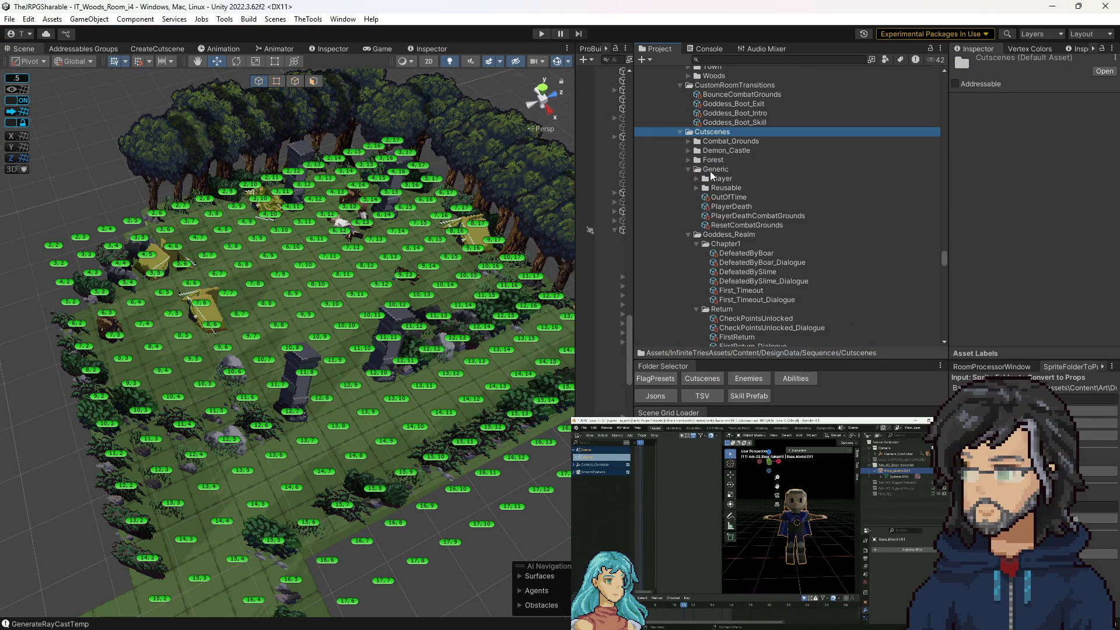
click(688, 165)
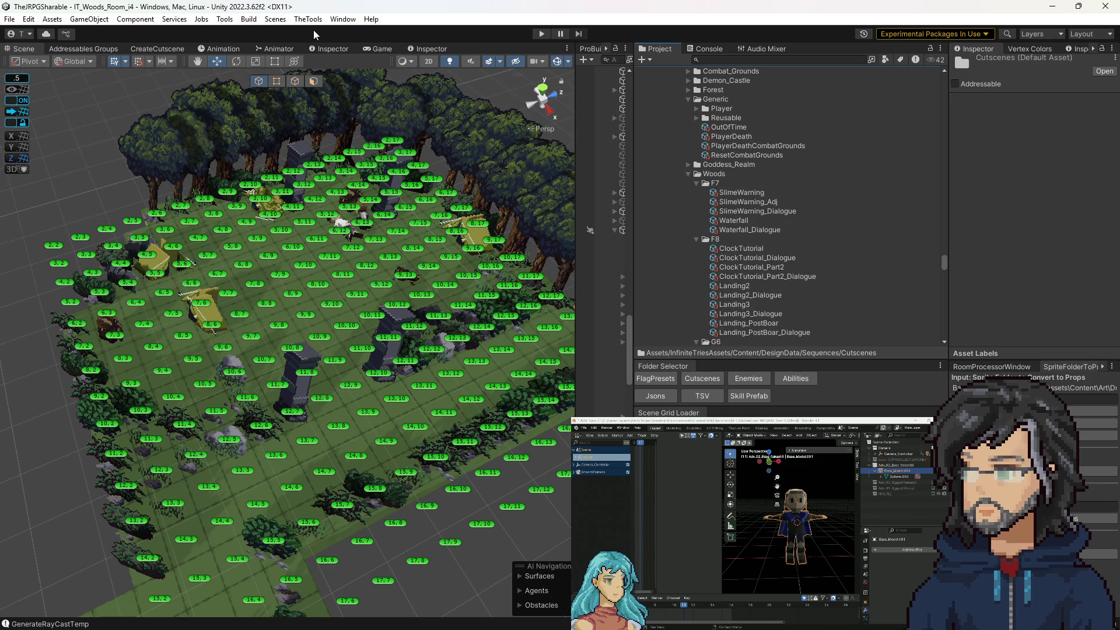
Step: In CreateCutscene, set Room to i4 and SequenceName to Injured_Adventure
click(140, 50)
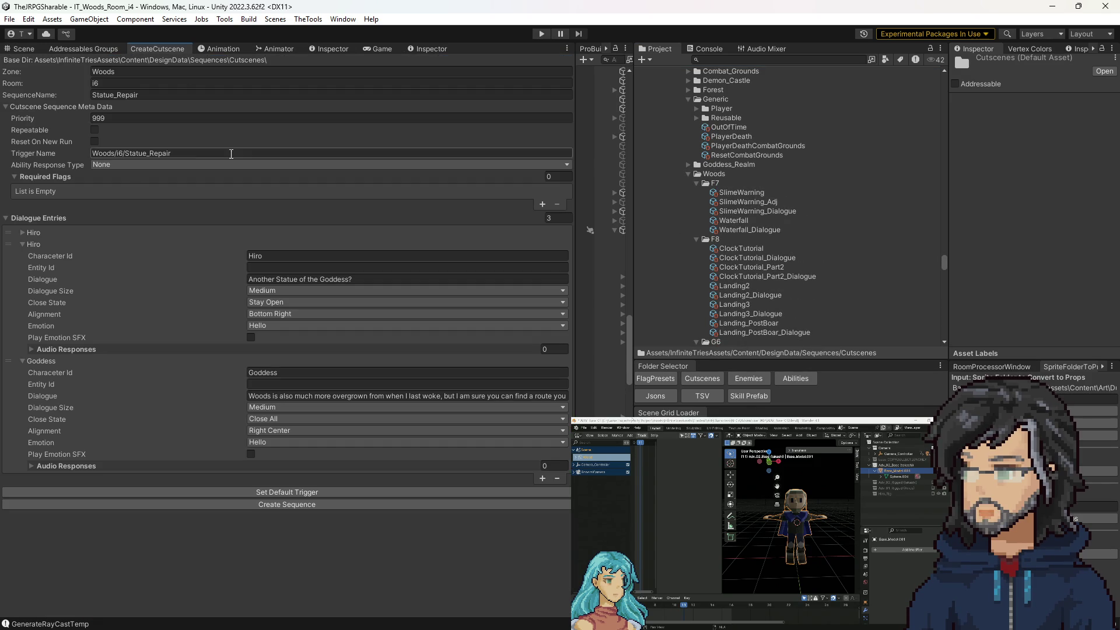
click(122, 73)
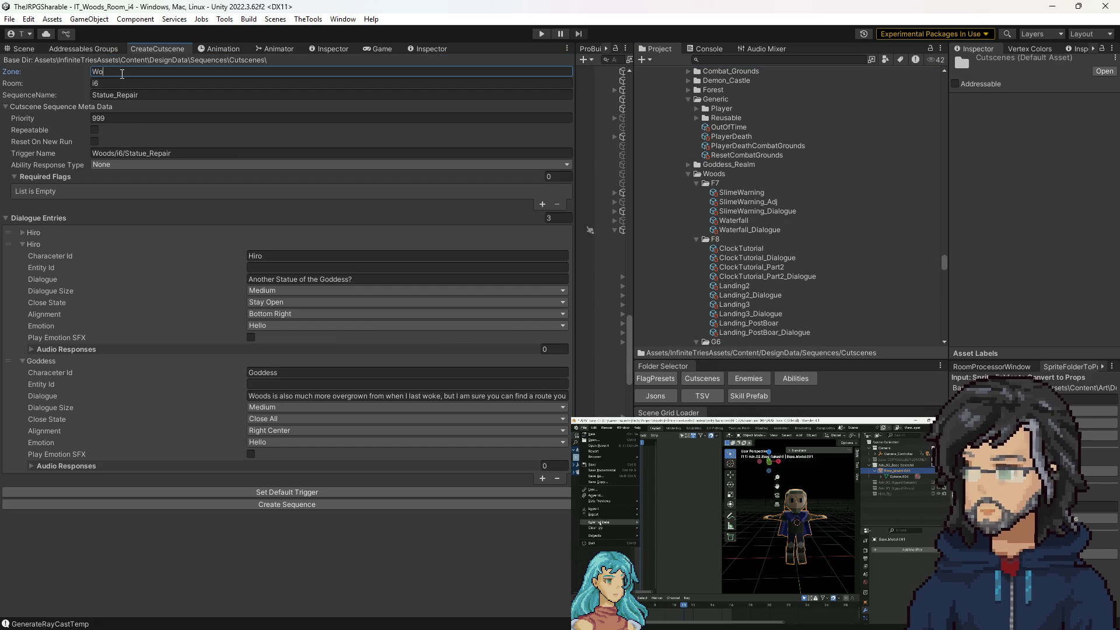
key(Tab)
text(i4)
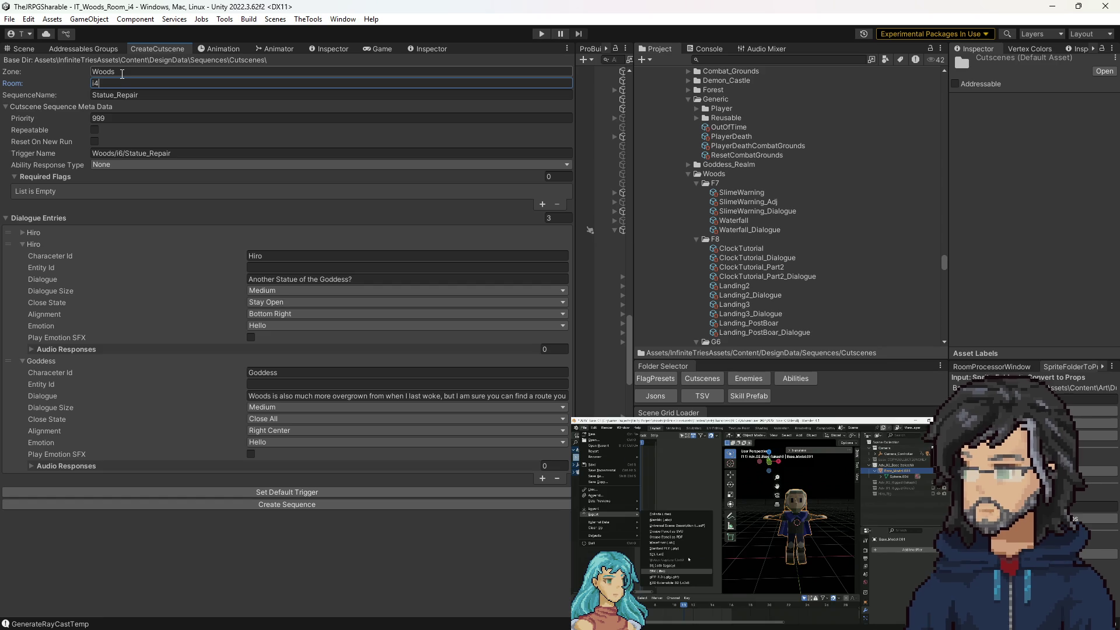
click(186, 93)
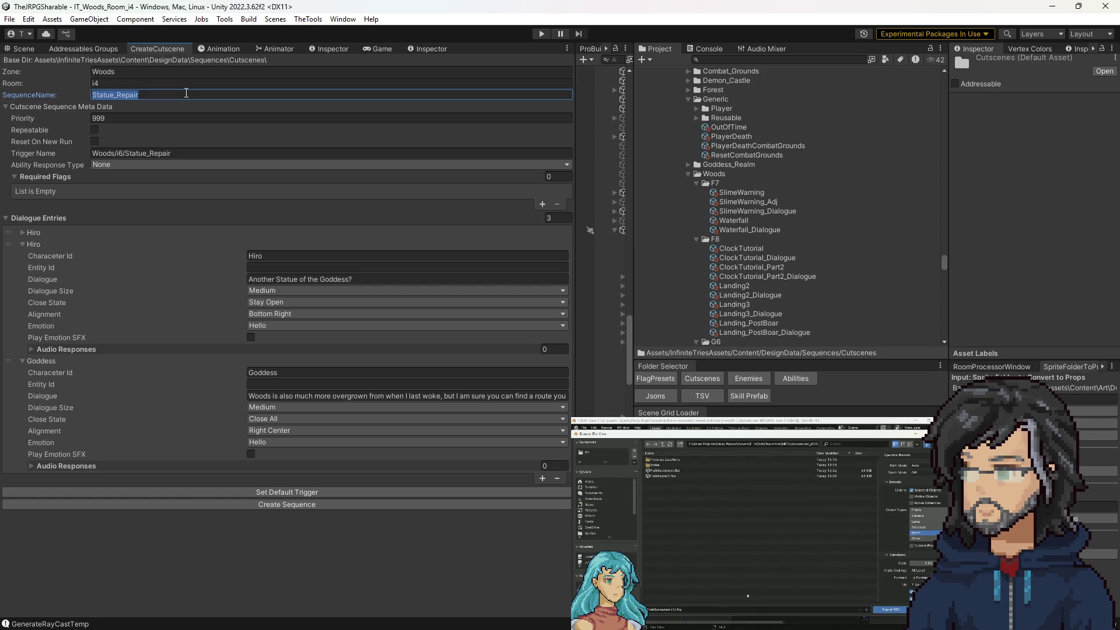
key(BackSpace)
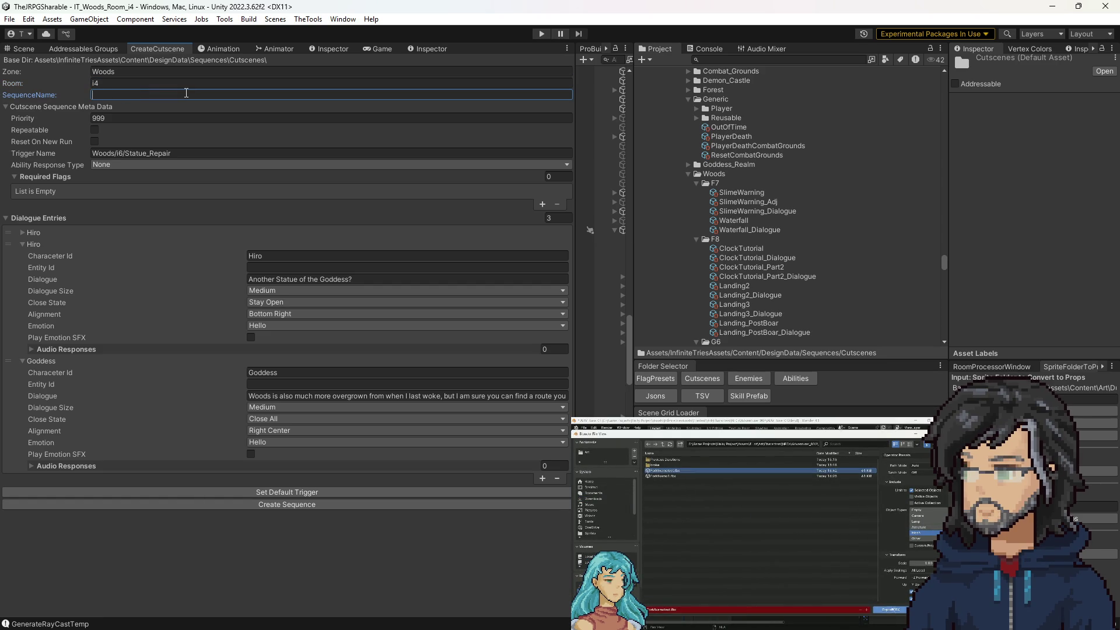
text(Injured)
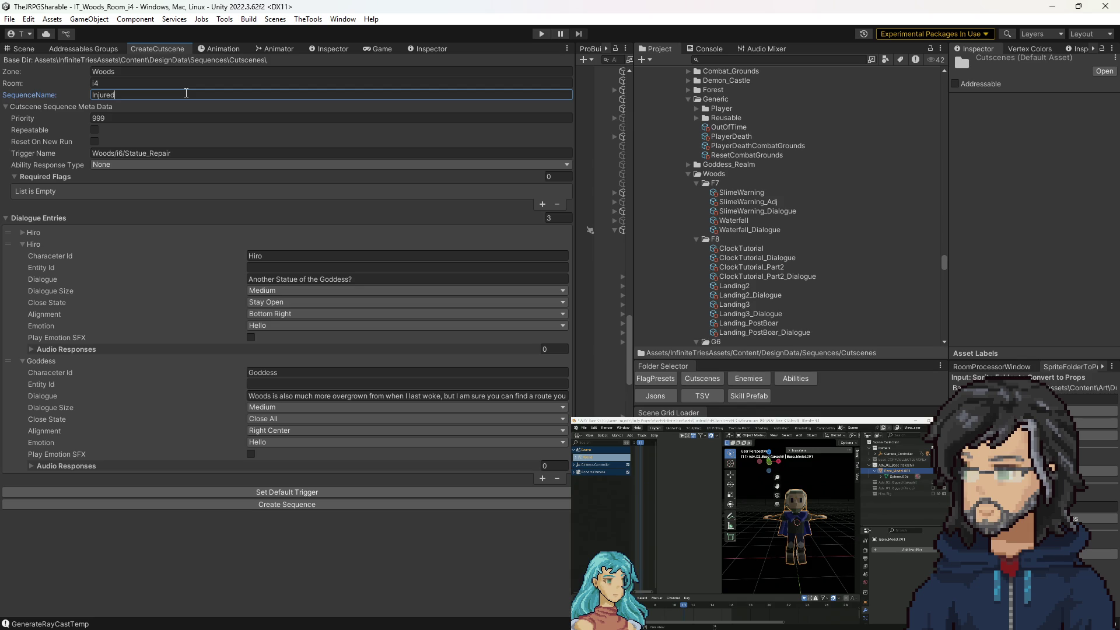
text(_Adventure)
Step: Refresh Trigger Name to Woods/i4/Injured_Adventure, keeping Ability Response Type None
click(290, 493)
click(100, 120)
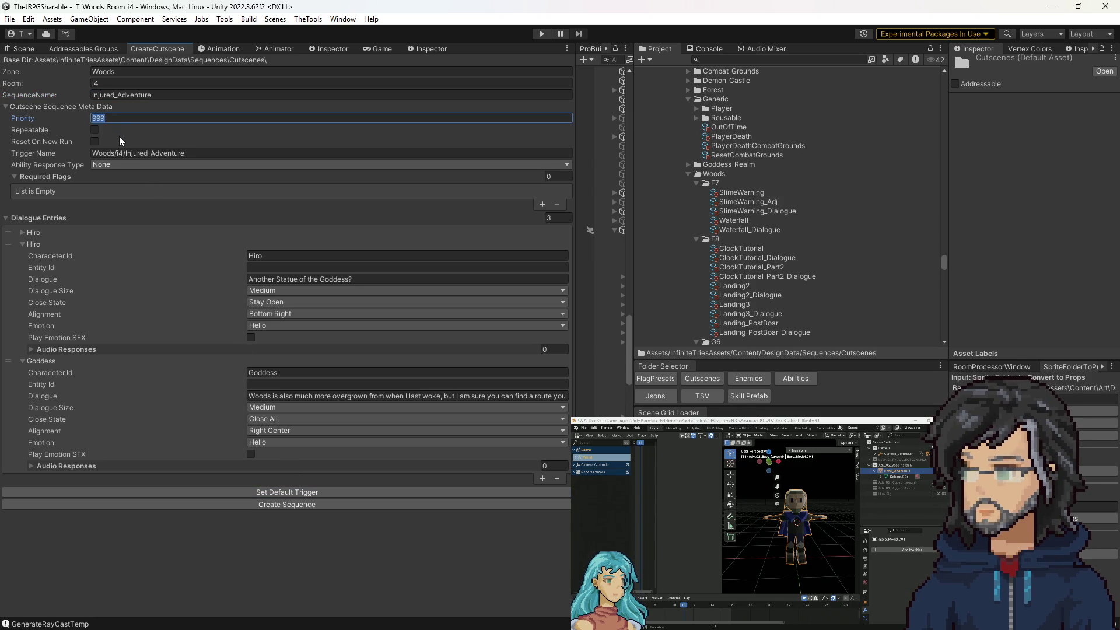
click(113, 163)
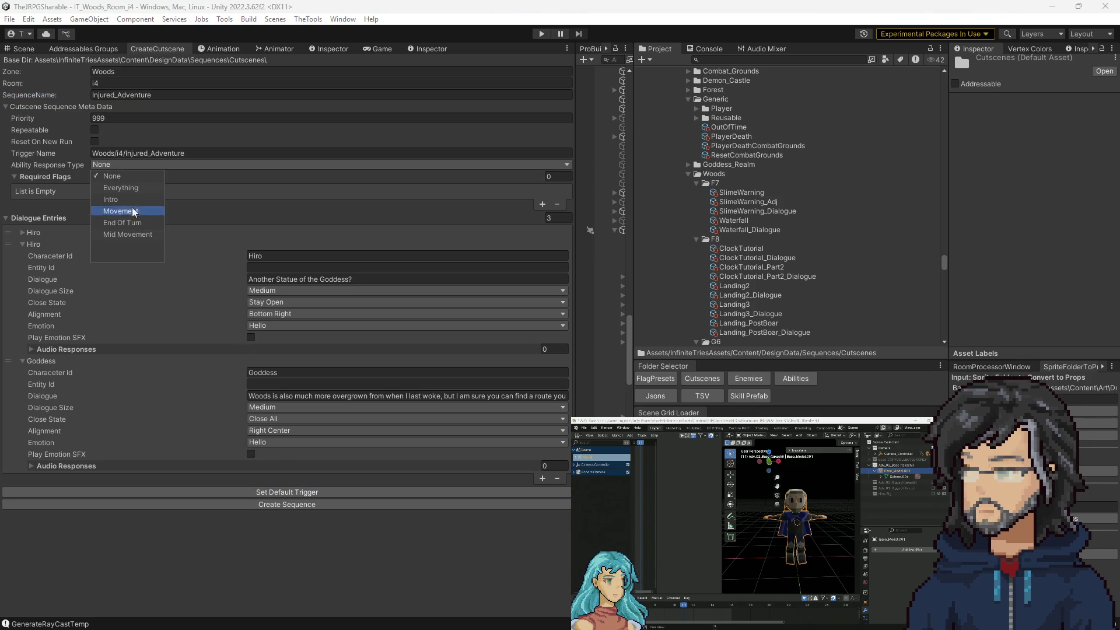
click(120, 175)
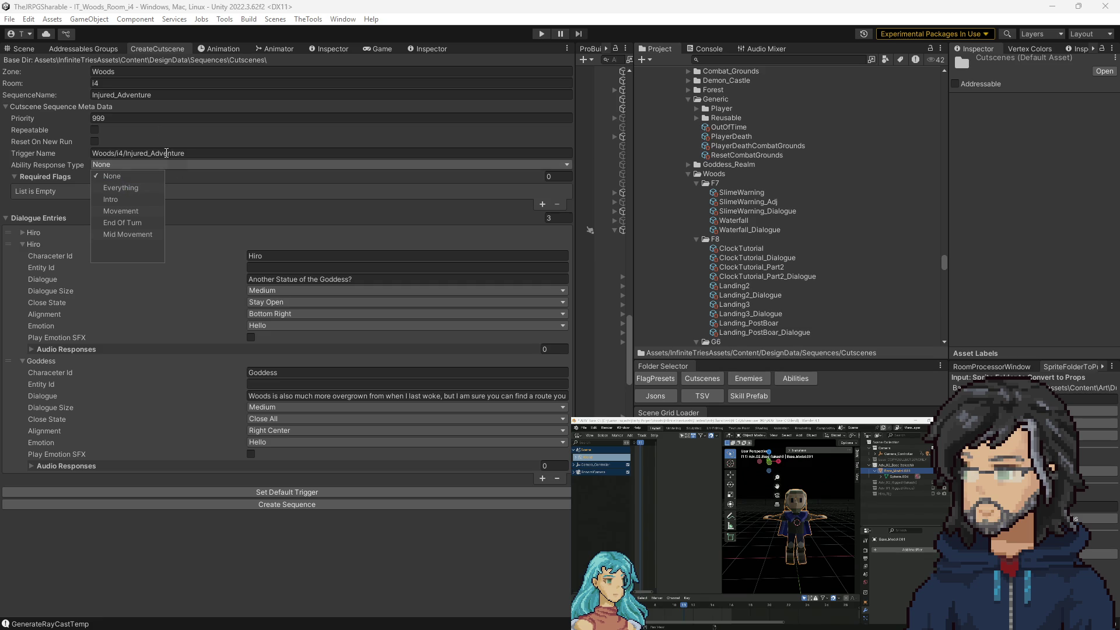
click(174, 177)
click(173, 177)
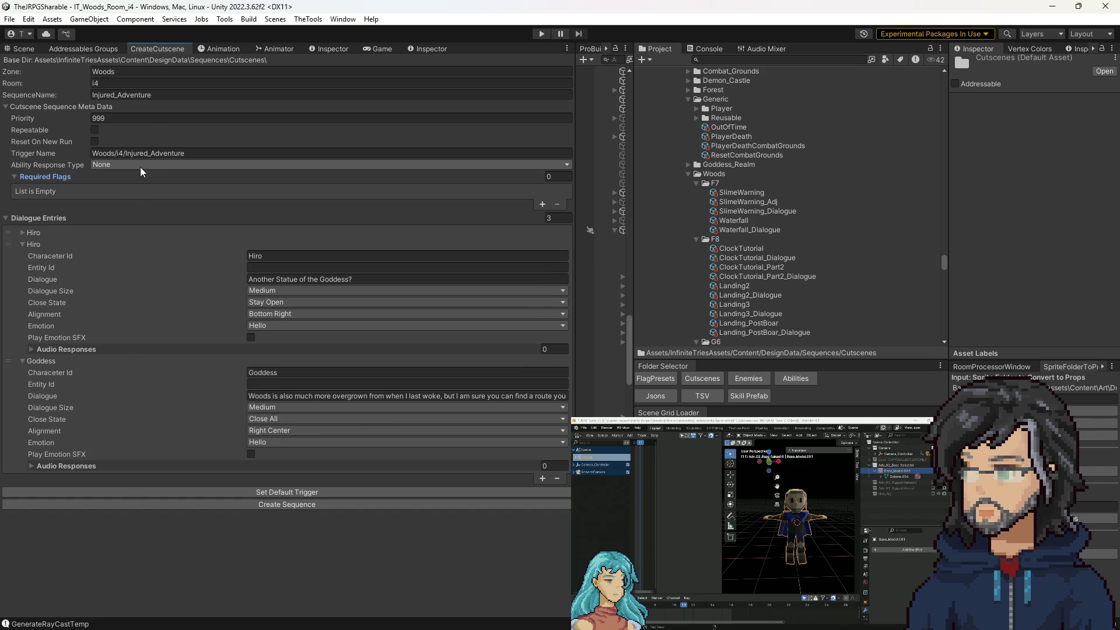
Step: Set the Character Id of all three dialogue entries to Takeshi
click(270, 255)
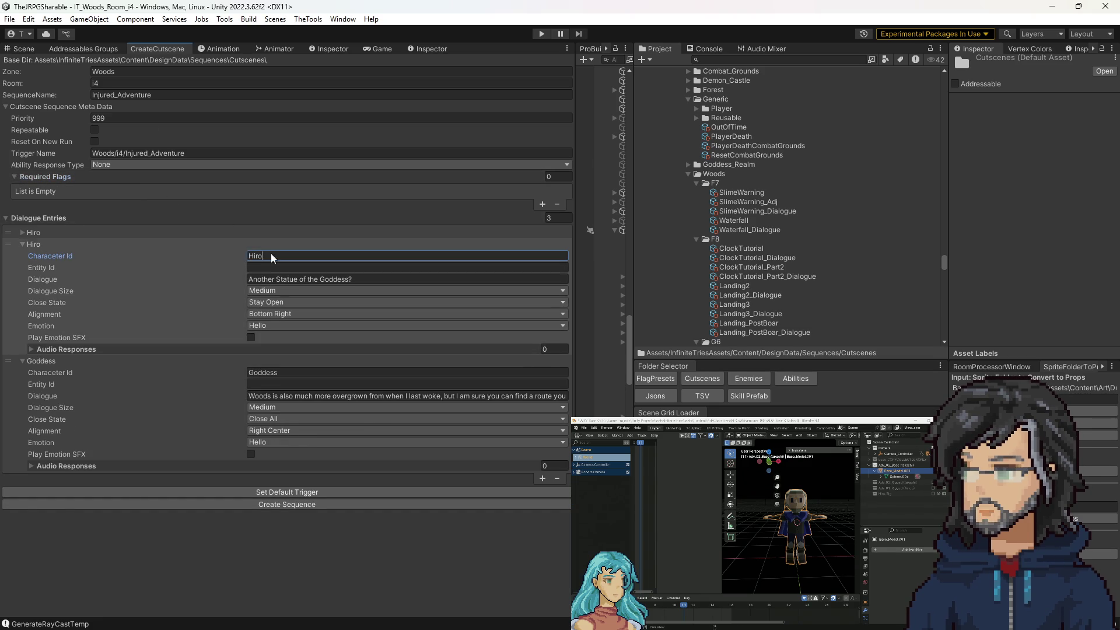
click(170, 234)
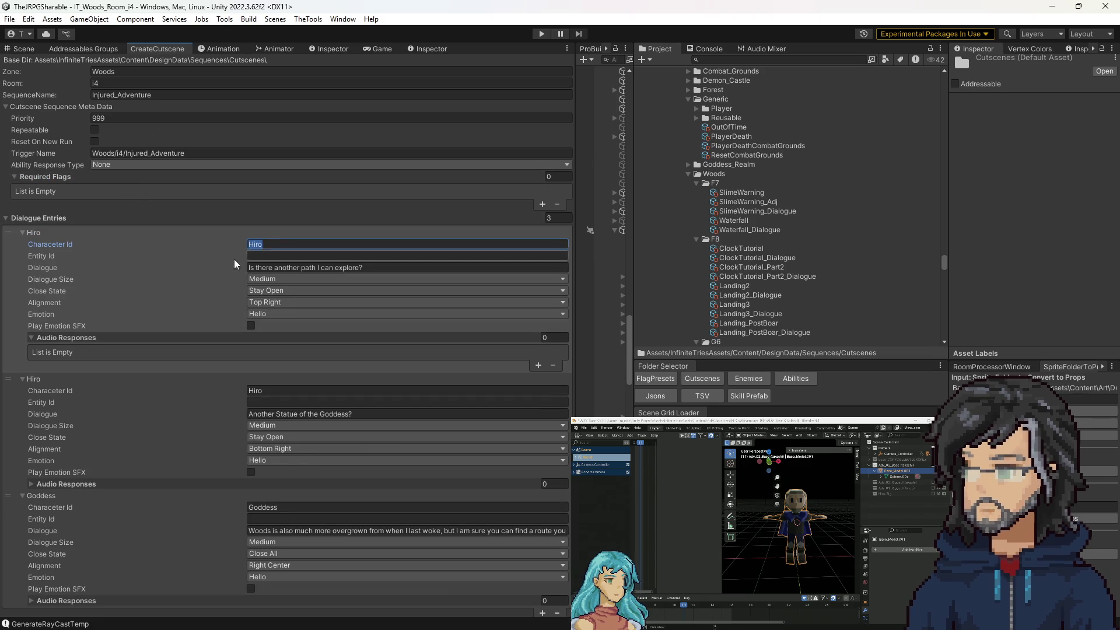
text(Takeshi)
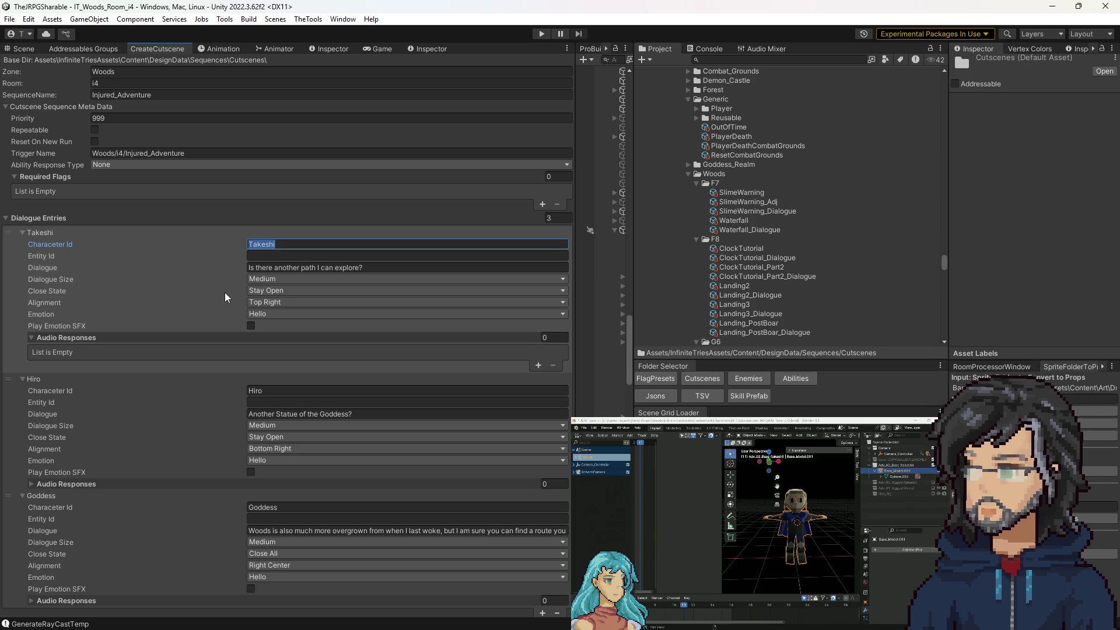
click(268, 390)
text(Takeshi)
double_click(292, 508)
text(Takeshi)
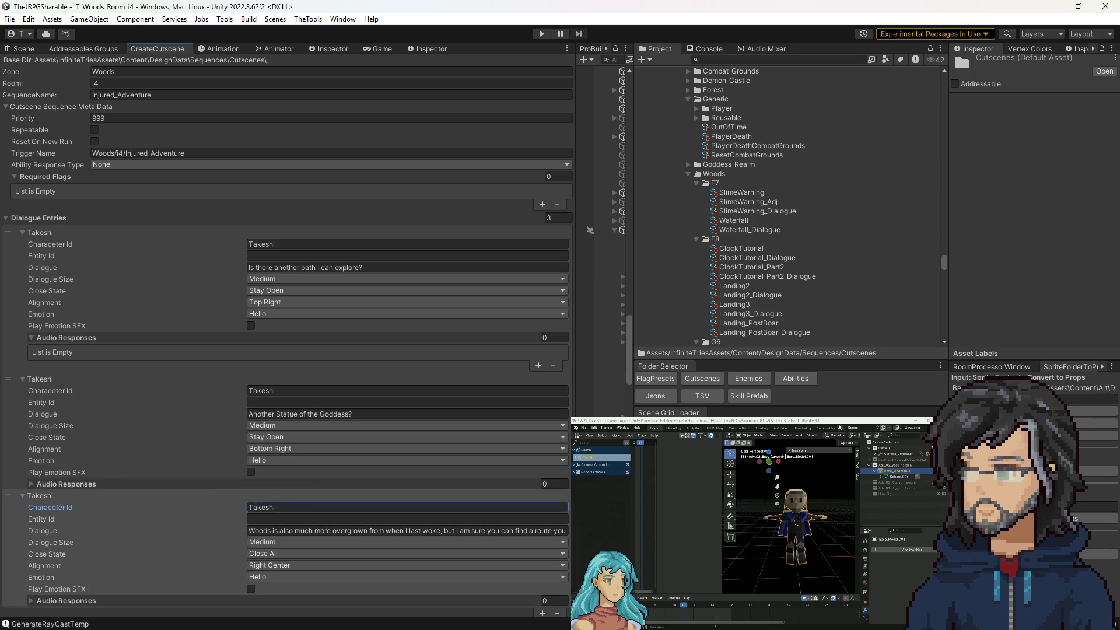
Step: Paste a new line into the Dialogue field of each of the three entries
click(294, 268)
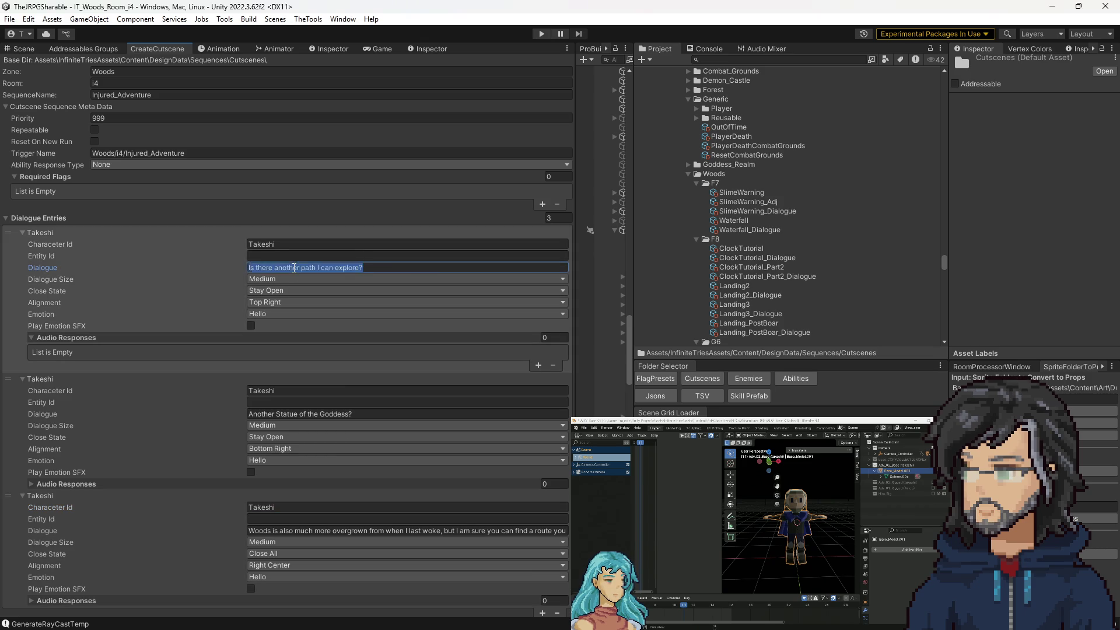
text(Who are you? It doesn't matter, I will take what help I can get.)
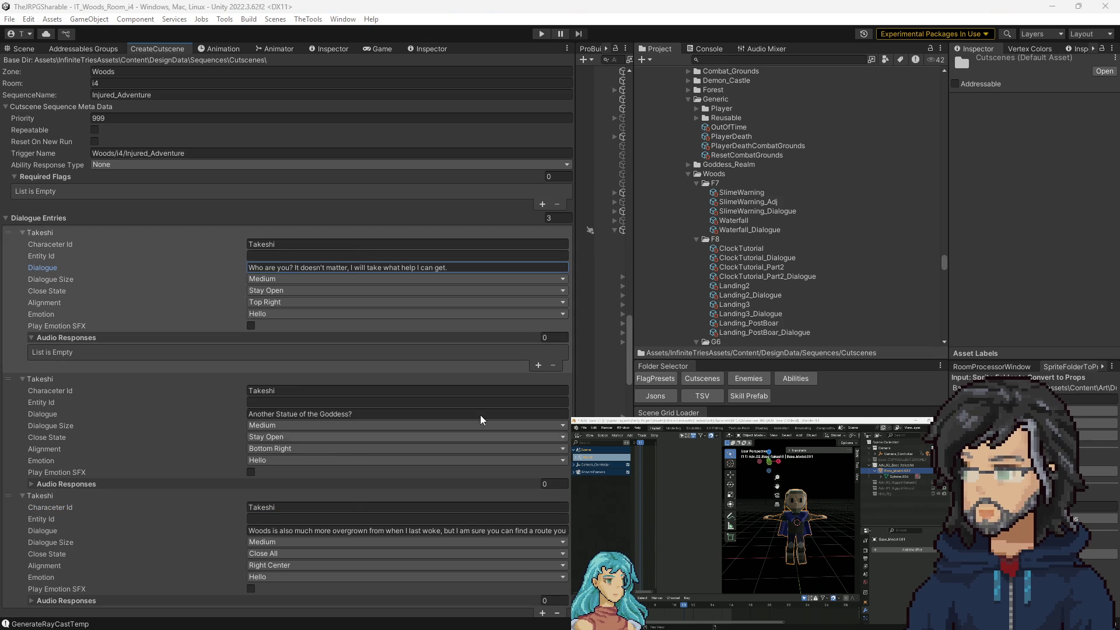
click(481, 414)
text(Head south east of here you will come across our Ally searching for healing herbs.)
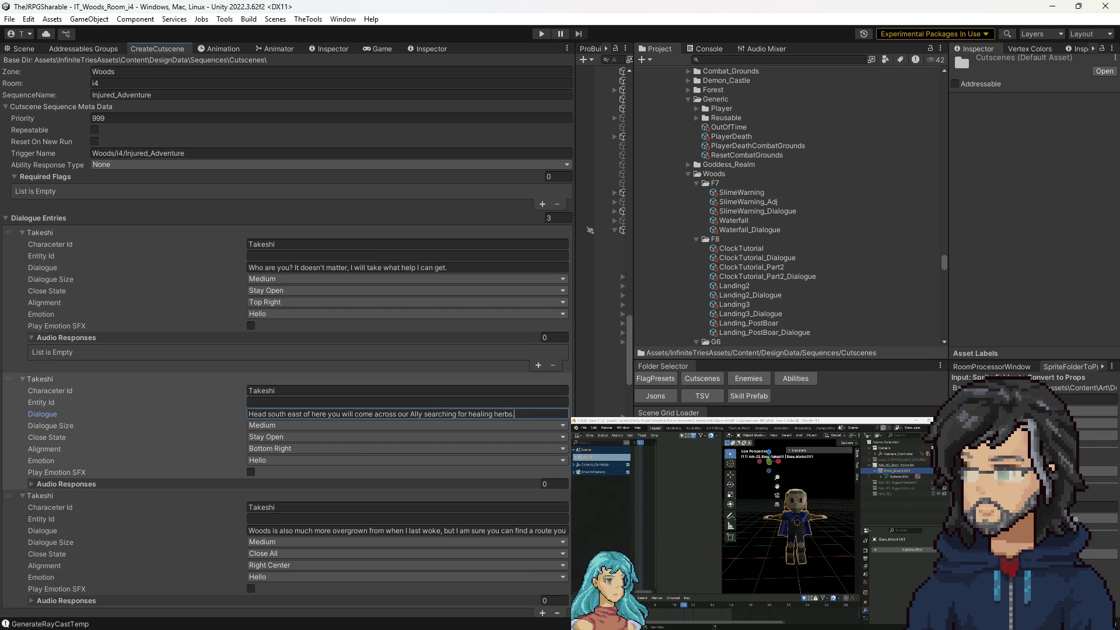
click(329, 530)
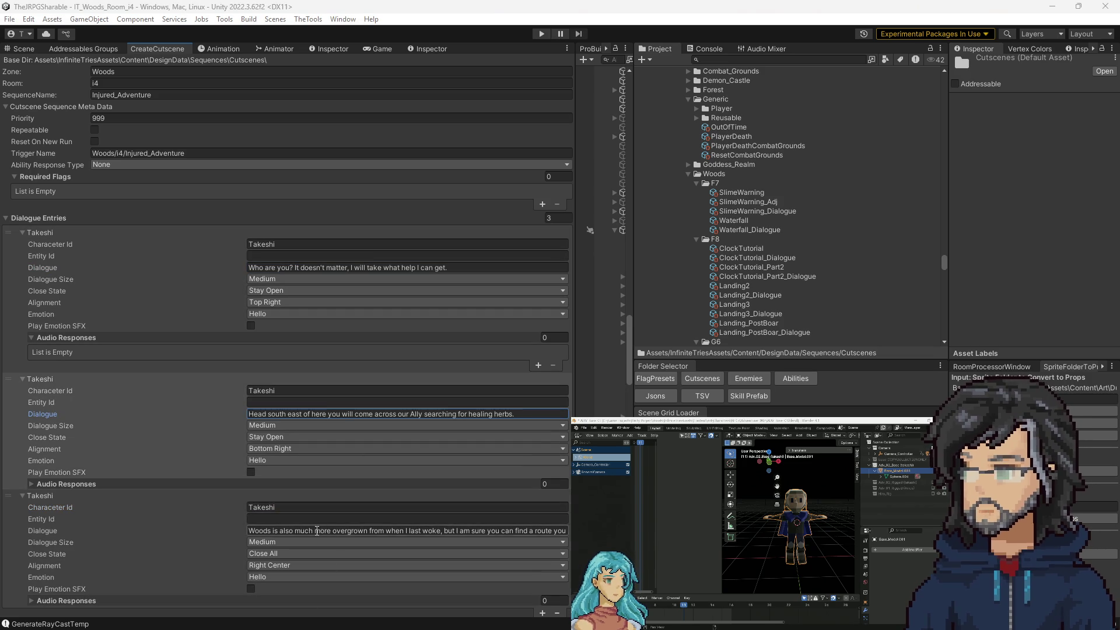
text(He likely not to trust you, use the code name "Dark Flame Master".)
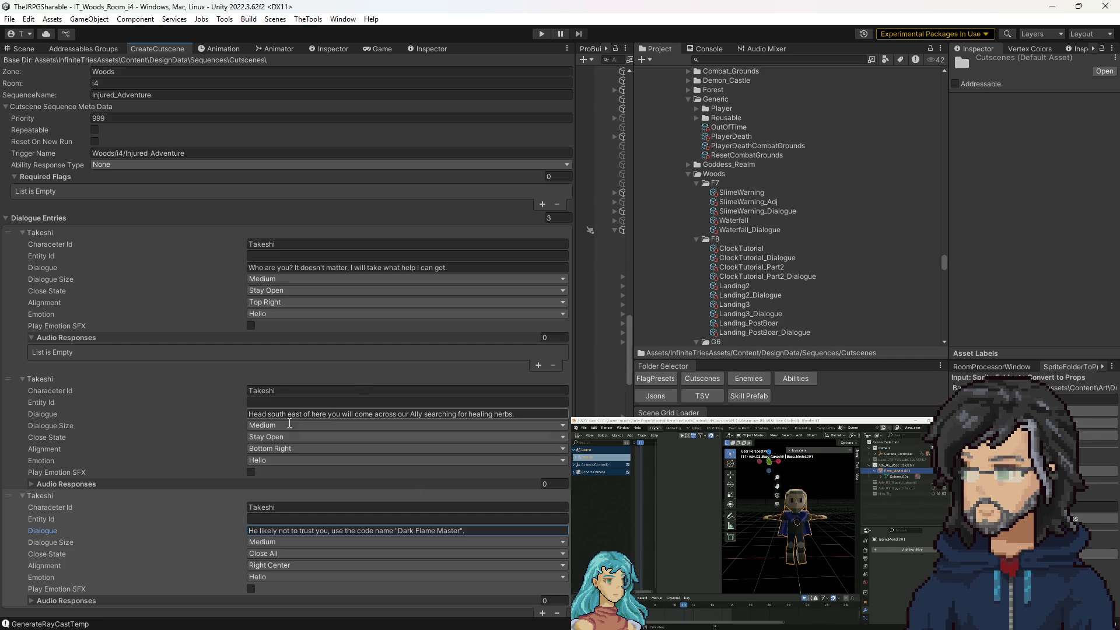
Step: Increase Dialogue Entries to 5 and paste 'Now Go! Quickly, and return as fast as you can.' into entry four
click(556, 219)
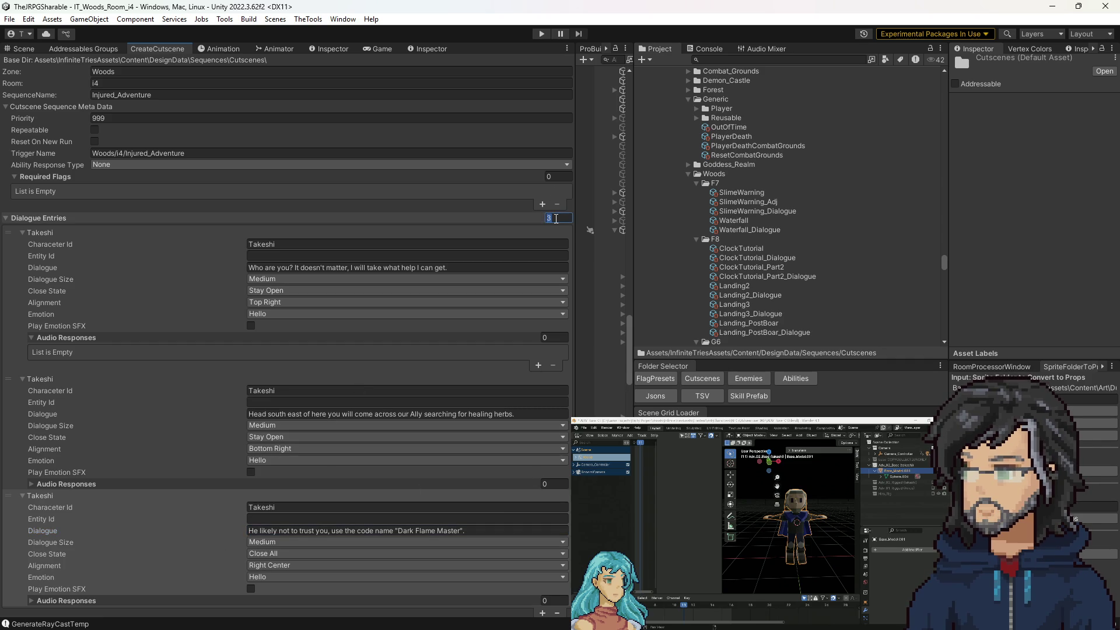
text(5)
key(Return)
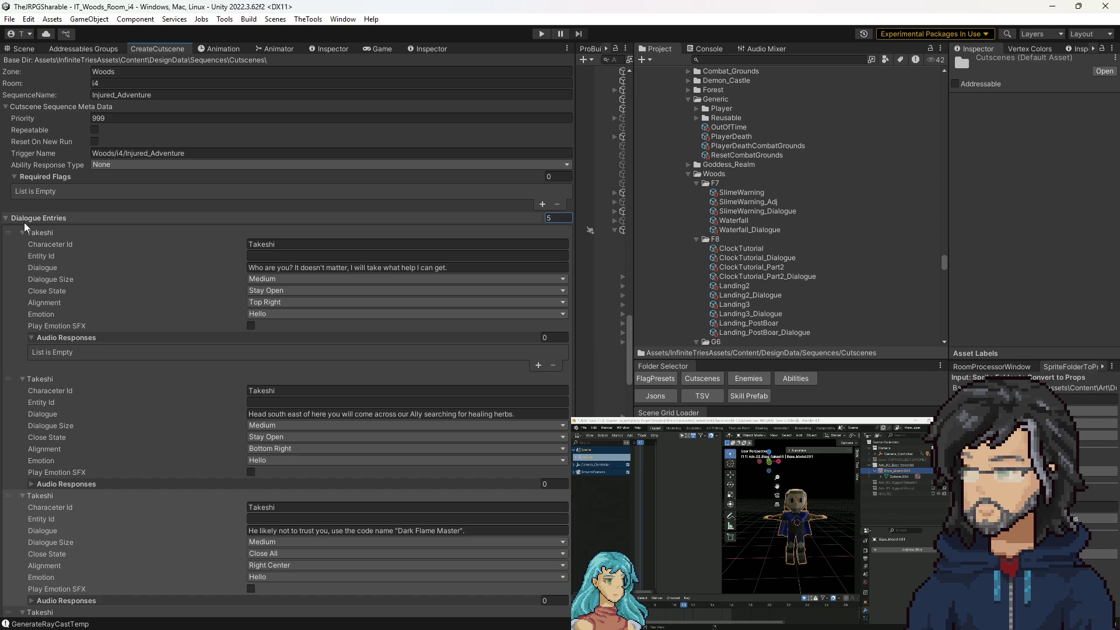
click(37, 232)
click(43, 244)
click(47, 254)
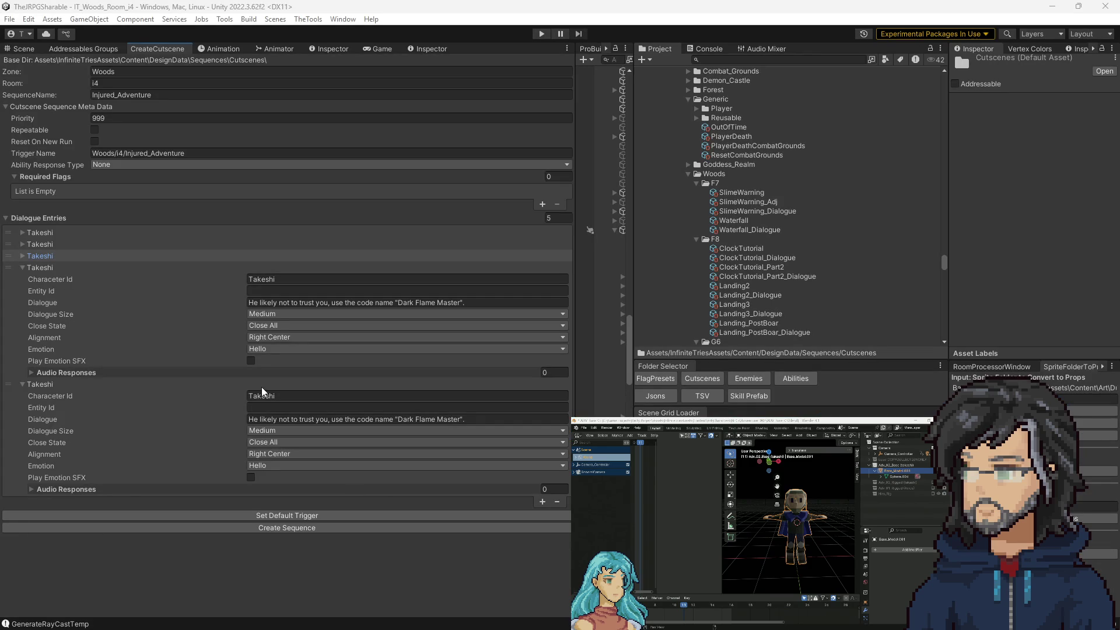
click(292, 301)
key(ctrl+a)
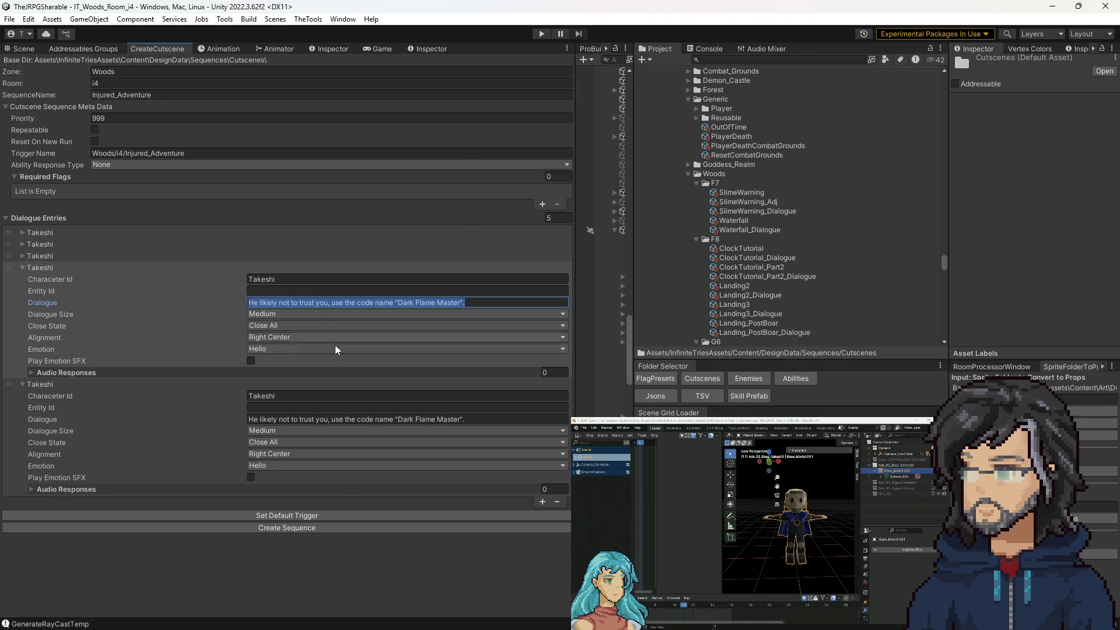
text(Now Go! Quickly, and return as fast as you can.)
click(175, 384)
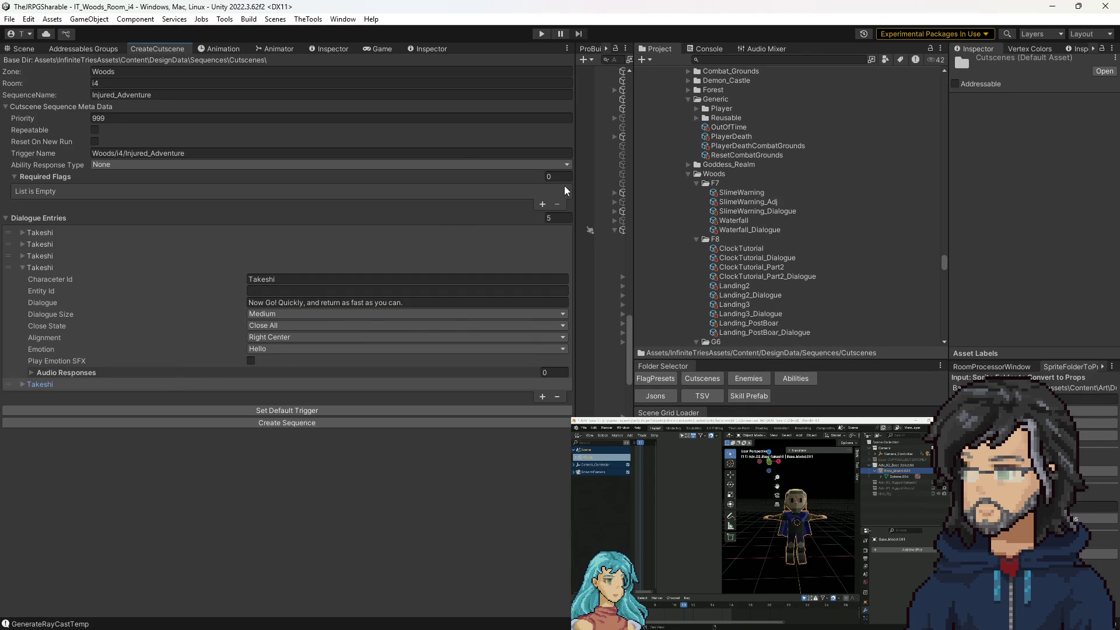
Step: Reduce the Dialogue Entries size to 4
click(565, 216)
text(4)
key(Return)
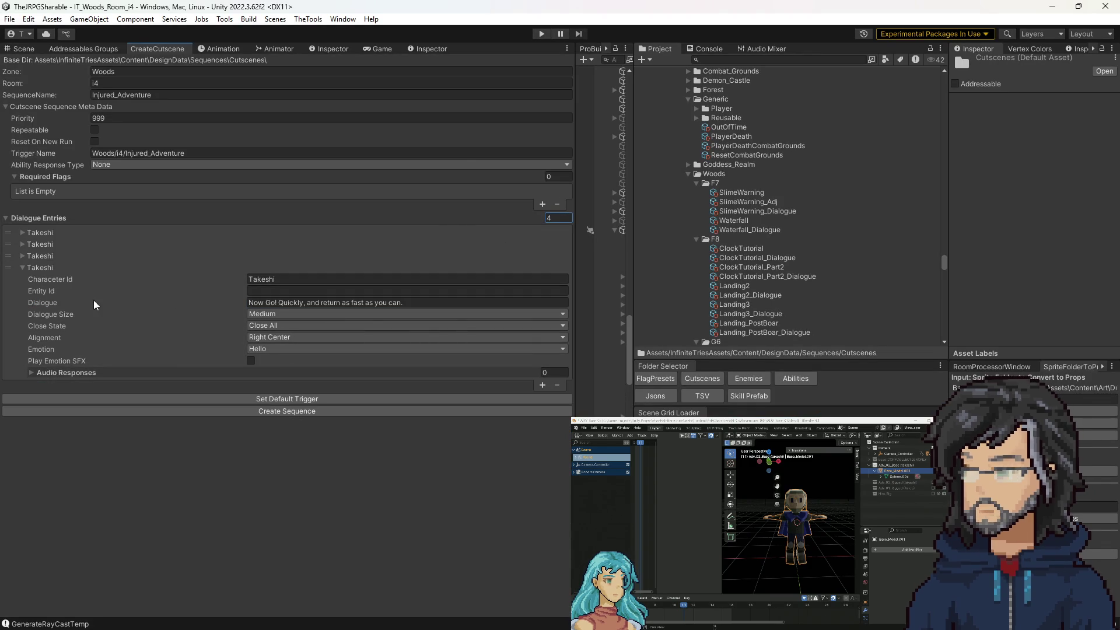
click(42, 252)
click(43, 241)
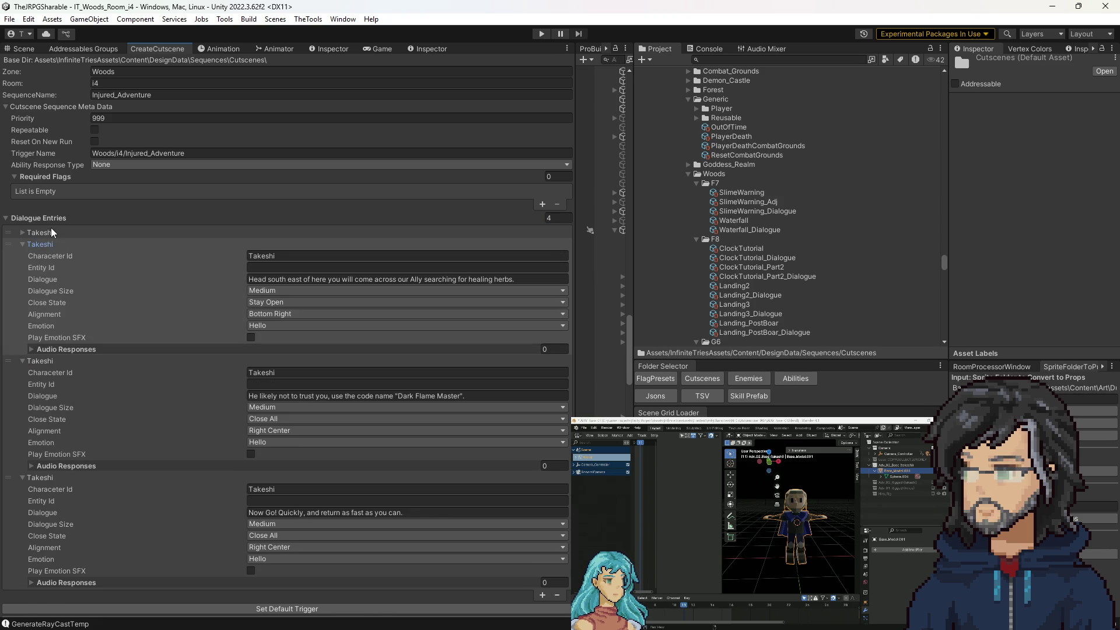
click(50, 231)
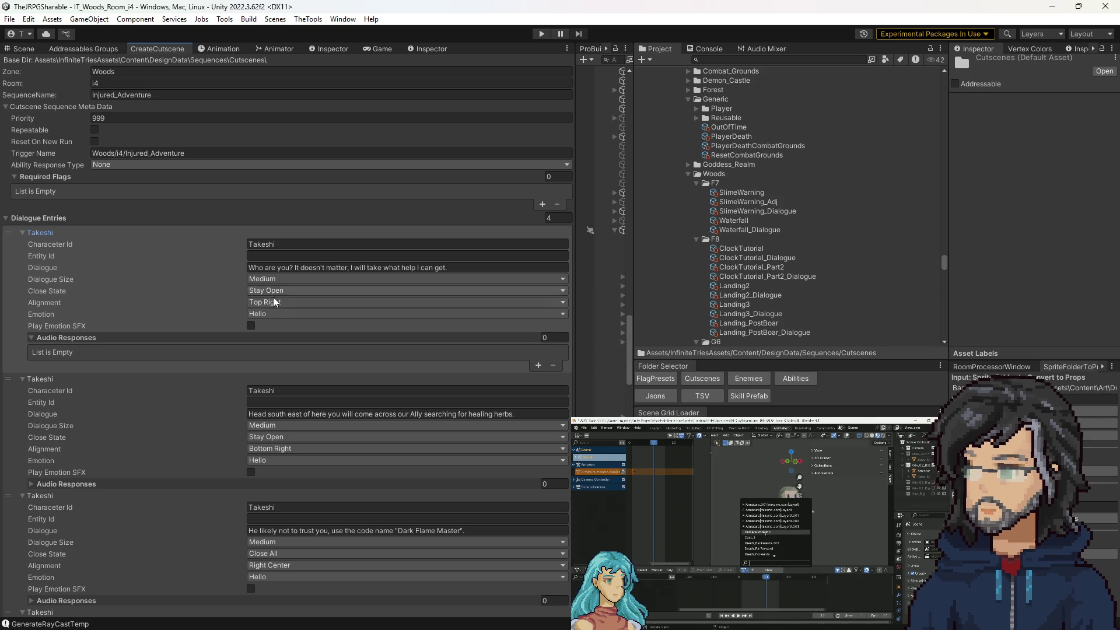
Step: Set the third entry's Close State to stay open and the last entry to close only itself
click(283, 556)
click(75, 496)
click(74, 495)
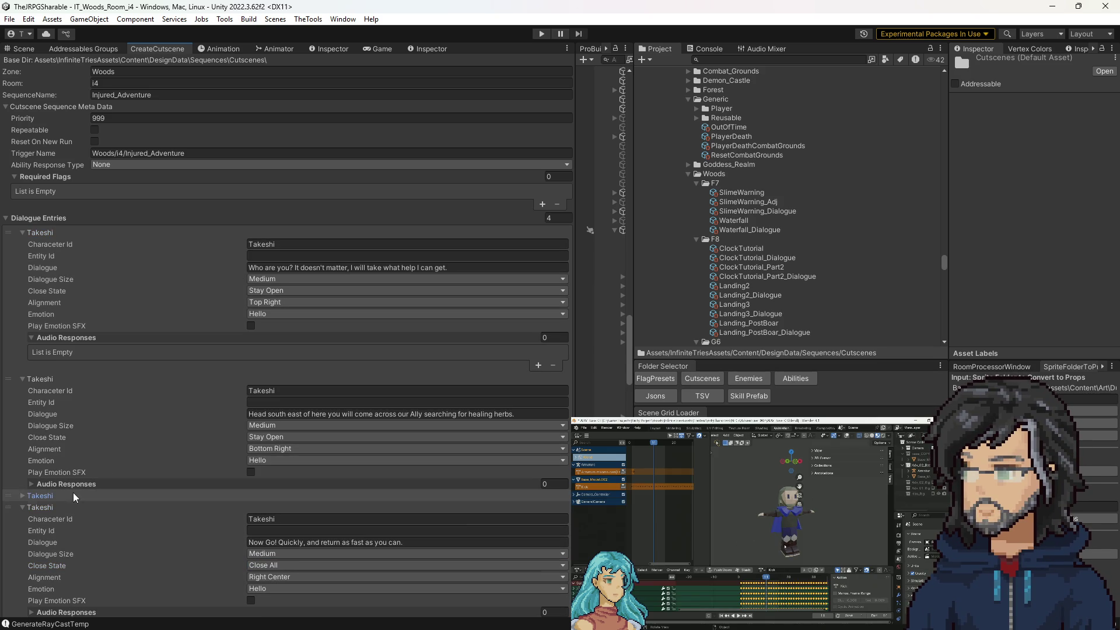
click(278, 564)
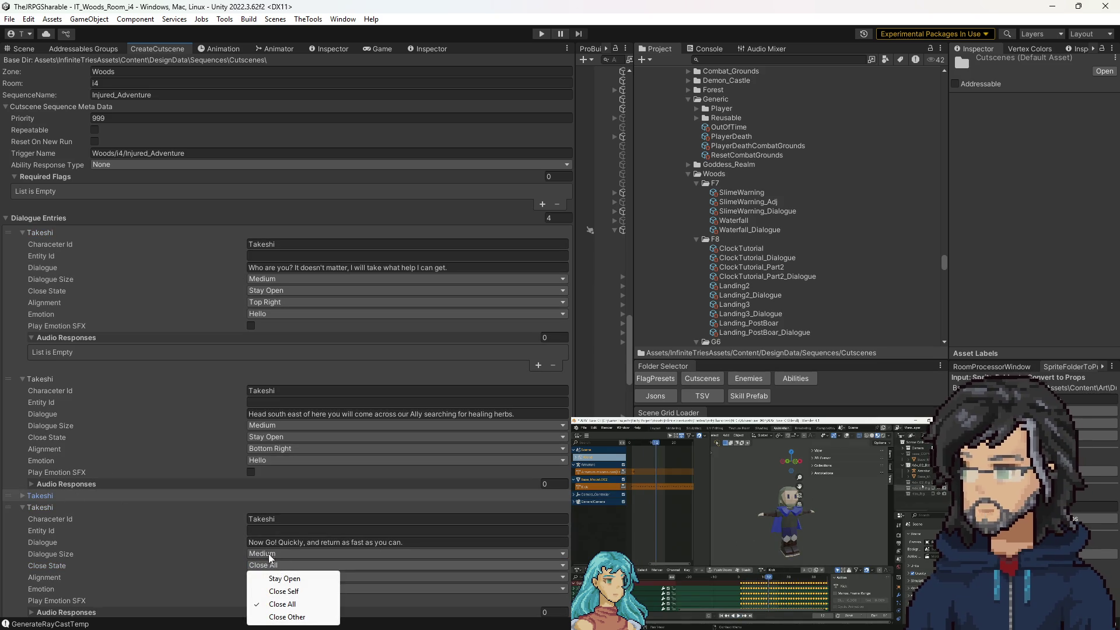
click(284, 590)
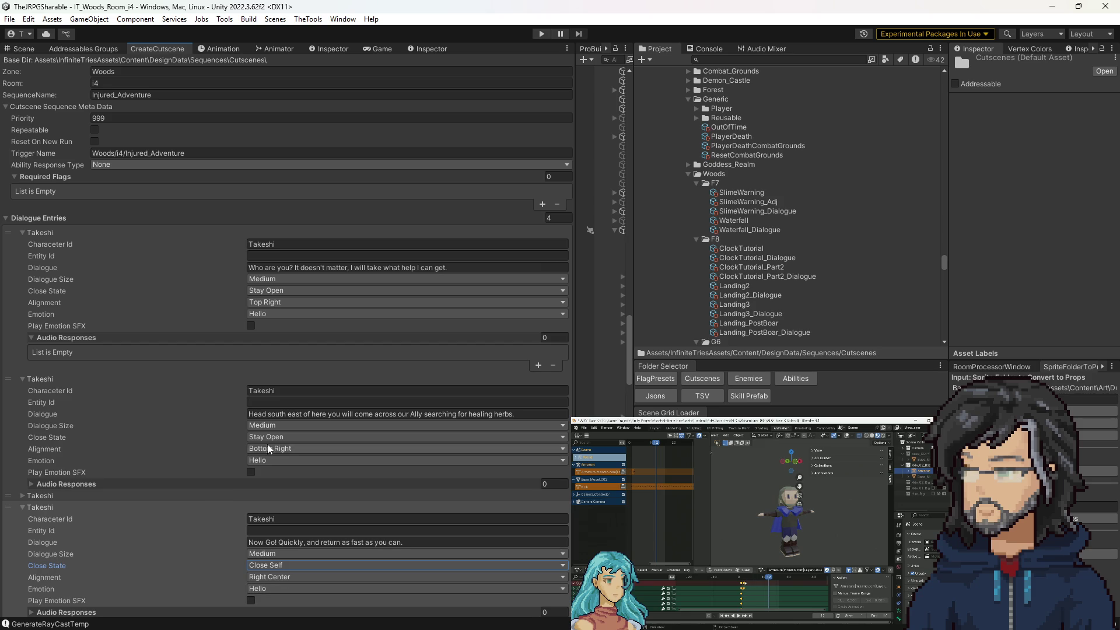
click(41, 495)
Step: Set the Alignment of all four dialogue entries to Top Right
click(253, 304)
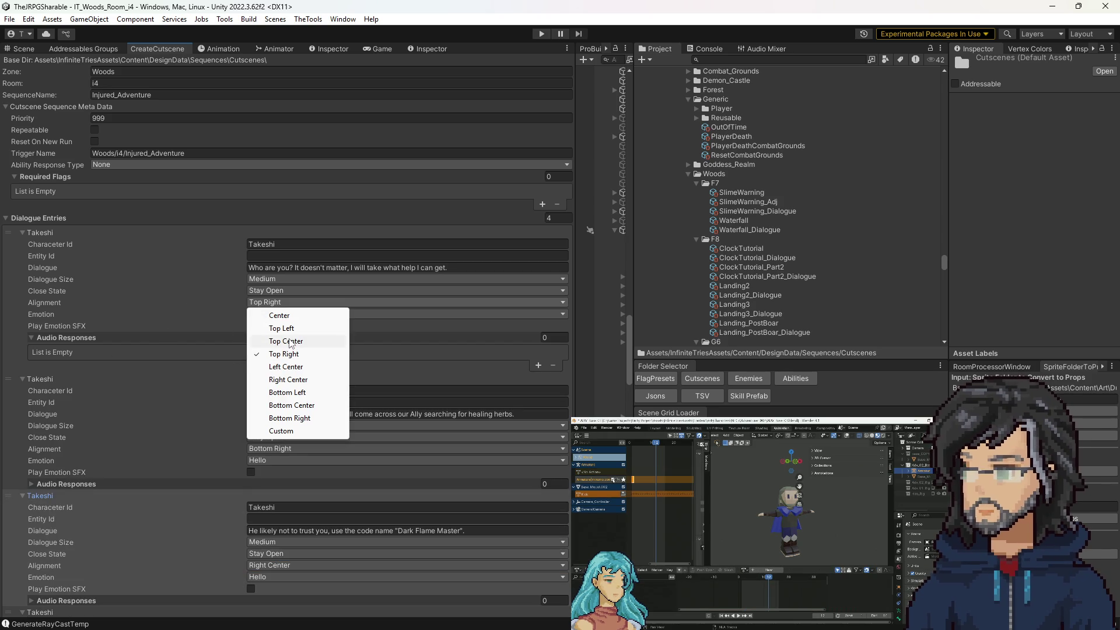
click(294, 354)
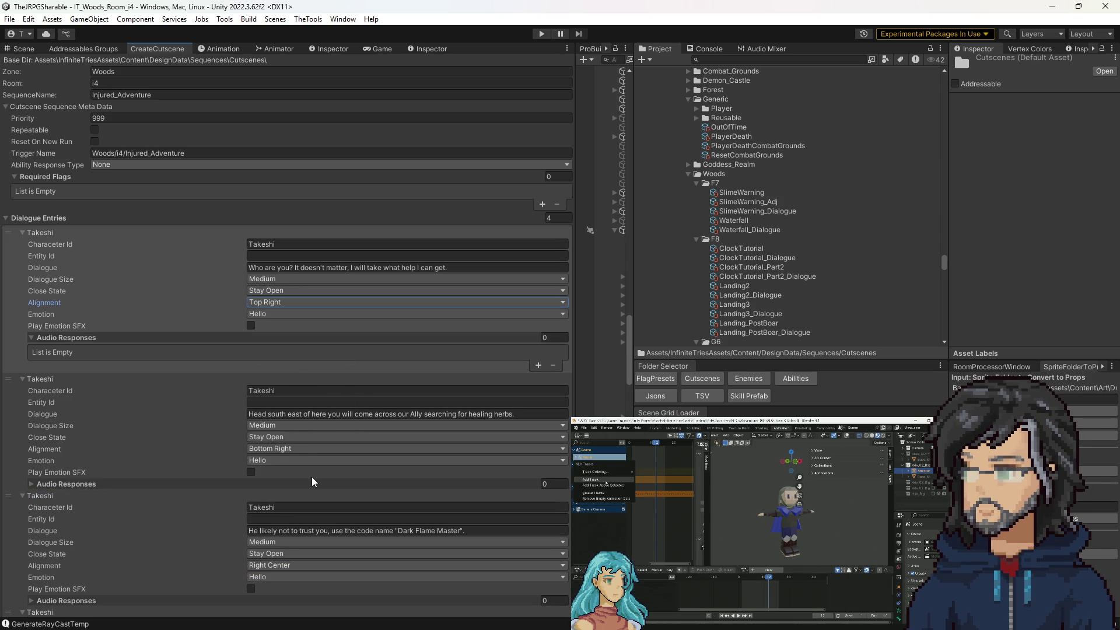
click(286, 449)
click(284, 500)
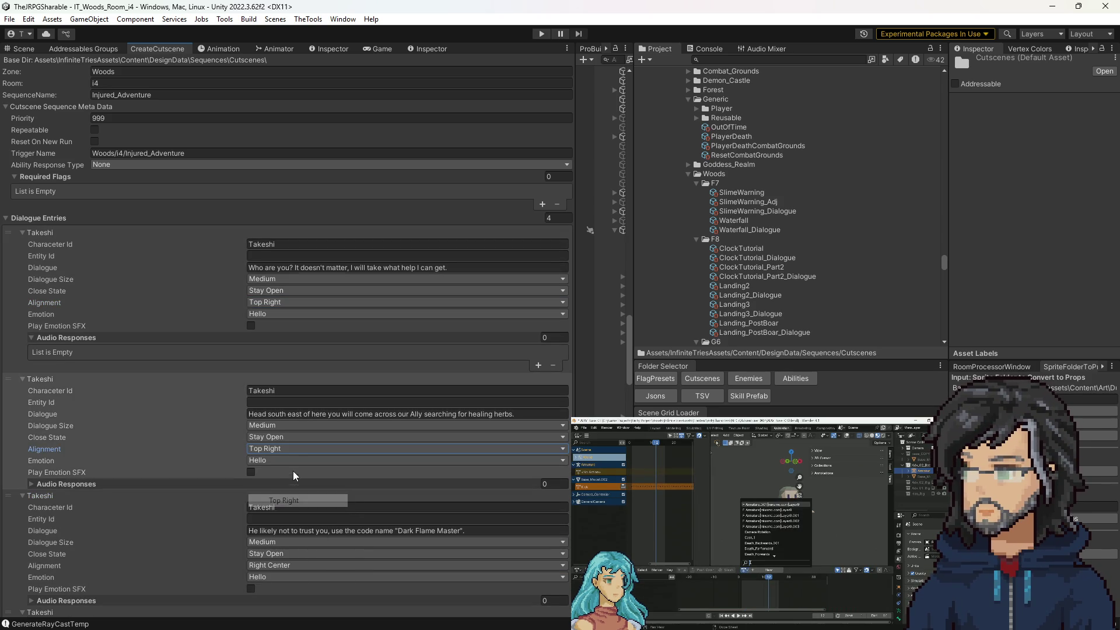
click(282, 566)
click(294, 485)
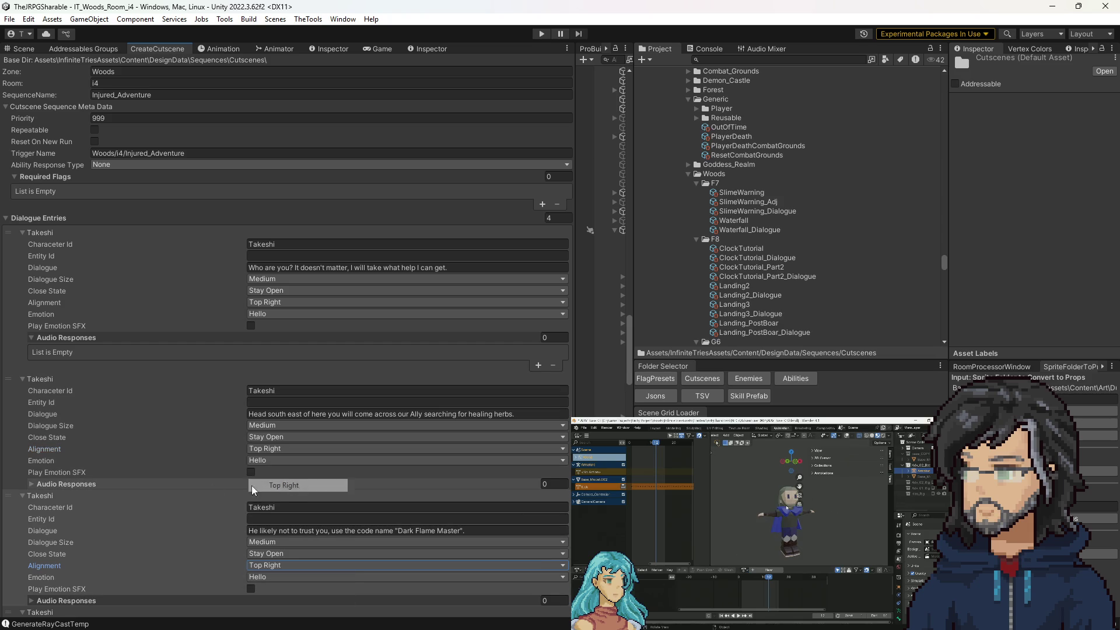
click(121, 494)
click(154, 500)
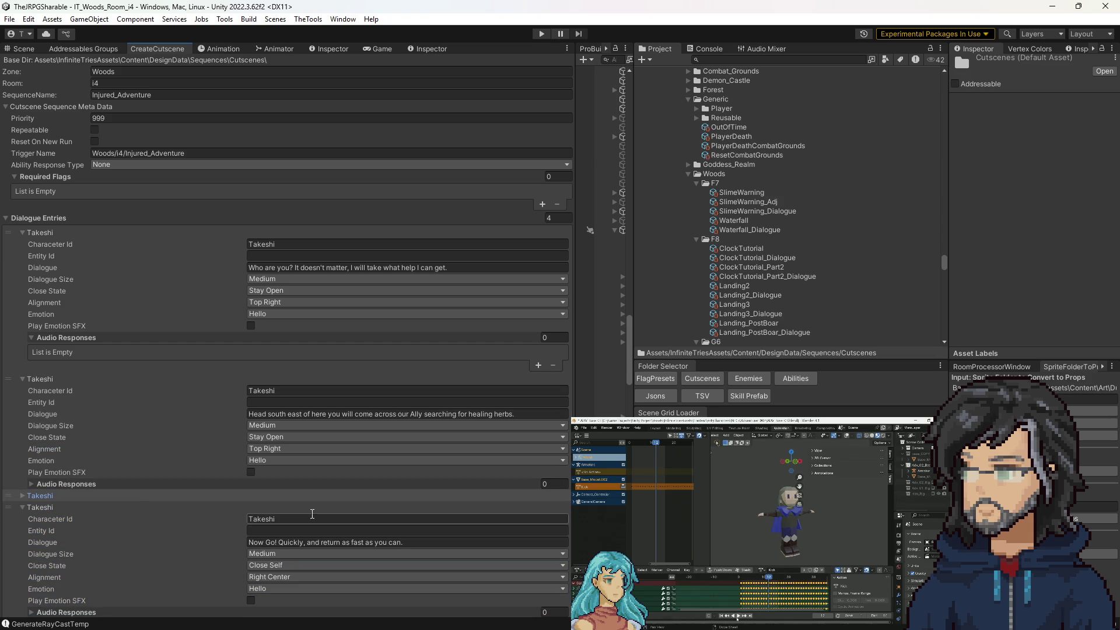
click(283, 565)
click(284, 604)
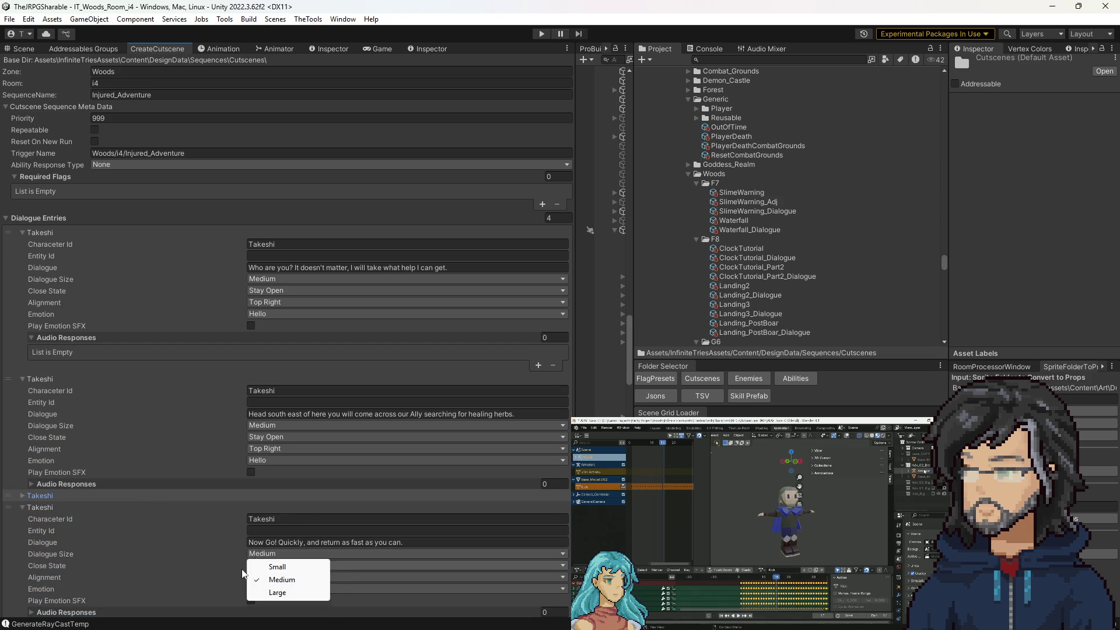
click(281, 577)
click(283, 497)
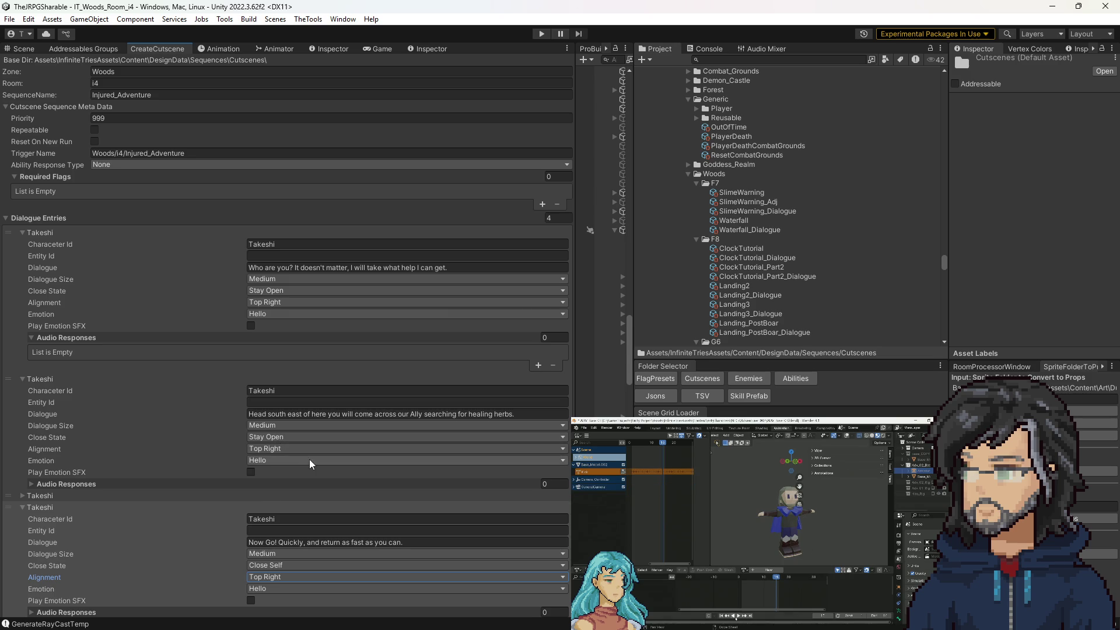
Step: Create the Injured_Adventure sequence, then duplicate the Interact[Take] object in the woods scene
click(40, 232)
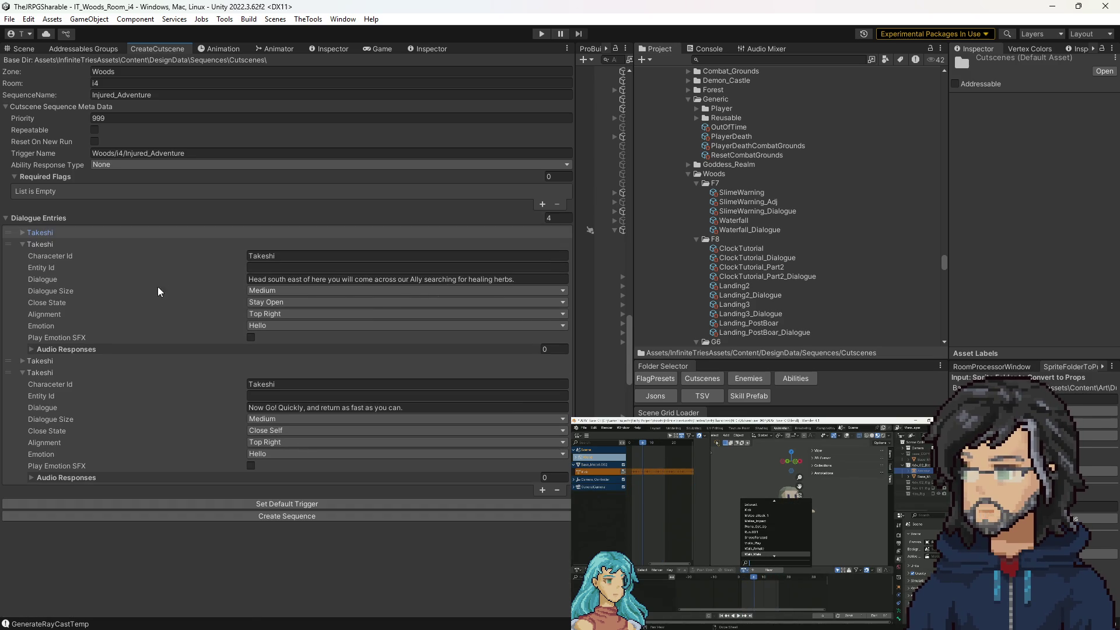
click(295, 522)
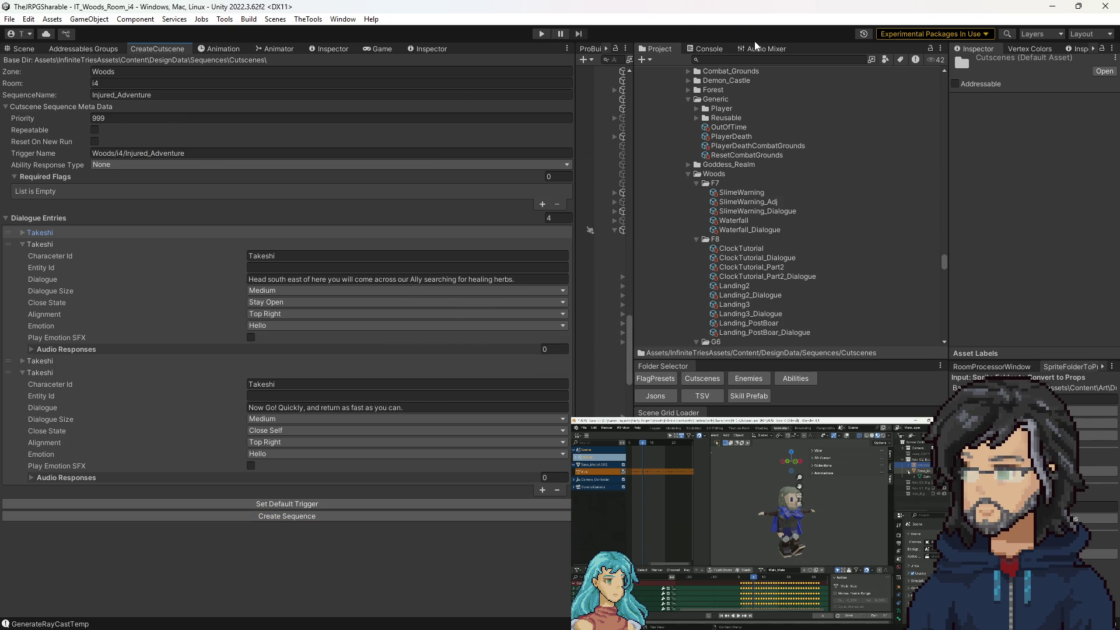
click(28, 52)
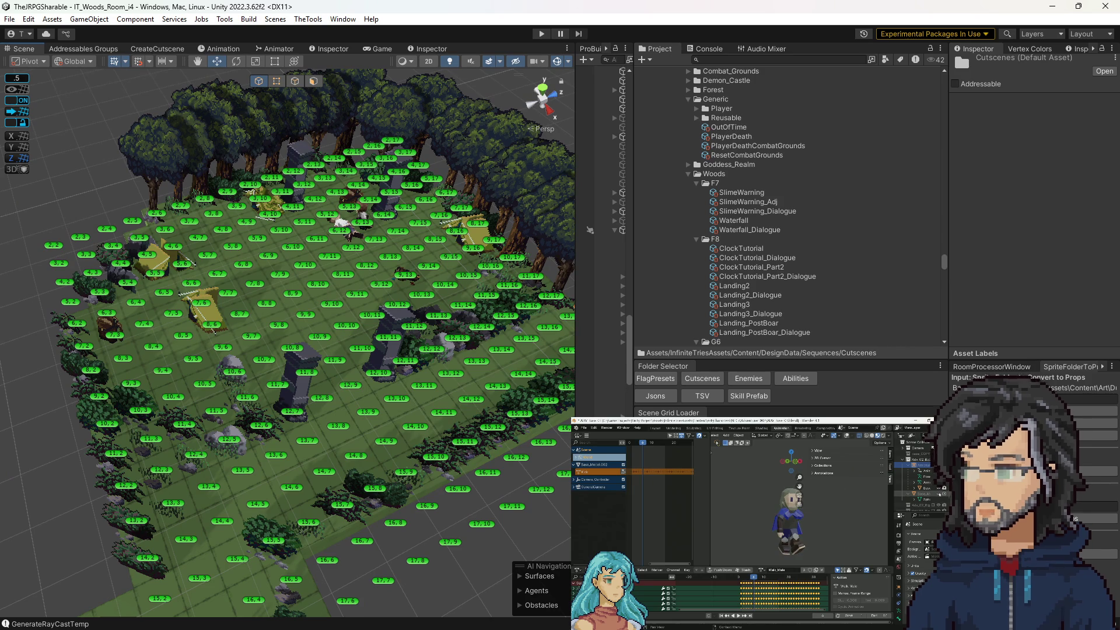
click(314, 247)
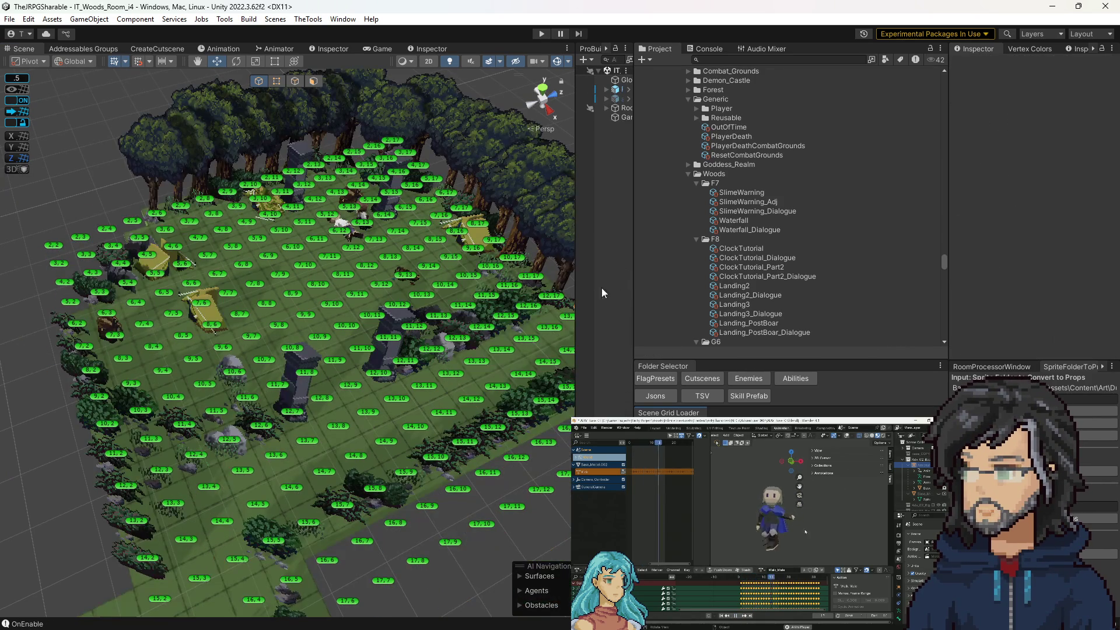
key(ctrl+v)
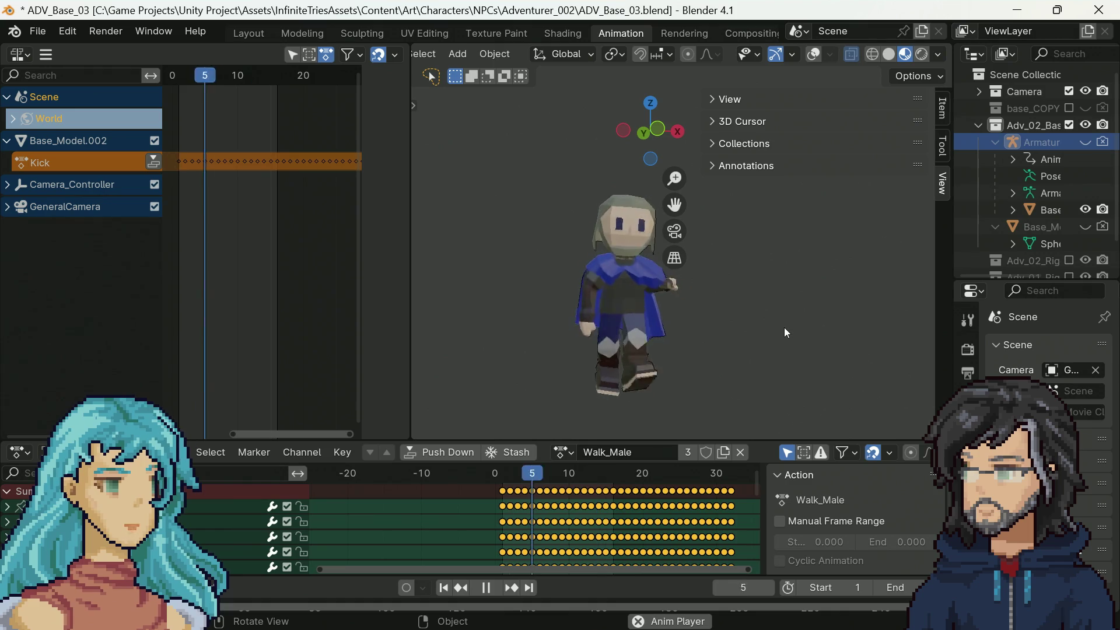
Step: Orbit around the character to view Walk_Male from several sides, then pause playback
scroll(694, 343, up, 3)
right_click(706, 337)
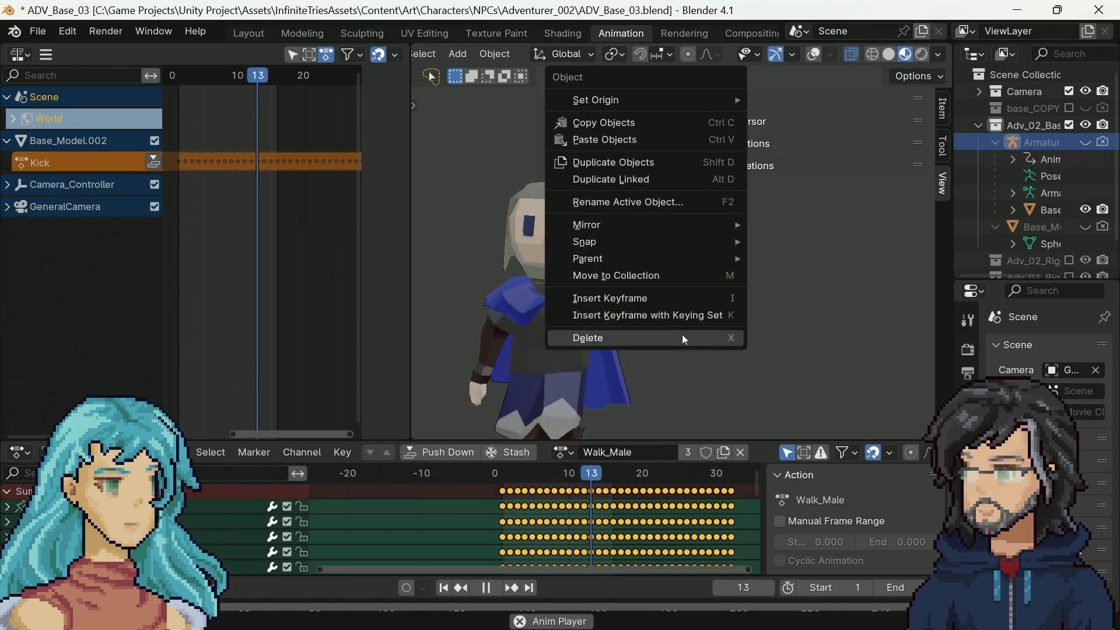
scroll(684, 370, down, 3)
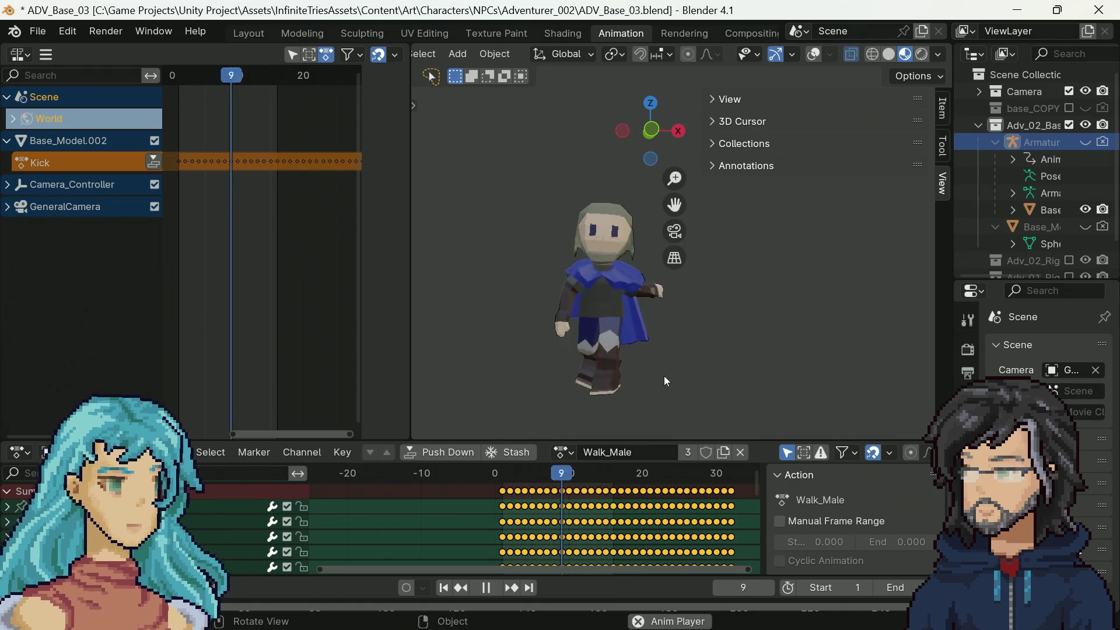
middle_drag(687, 347, 664, 349)
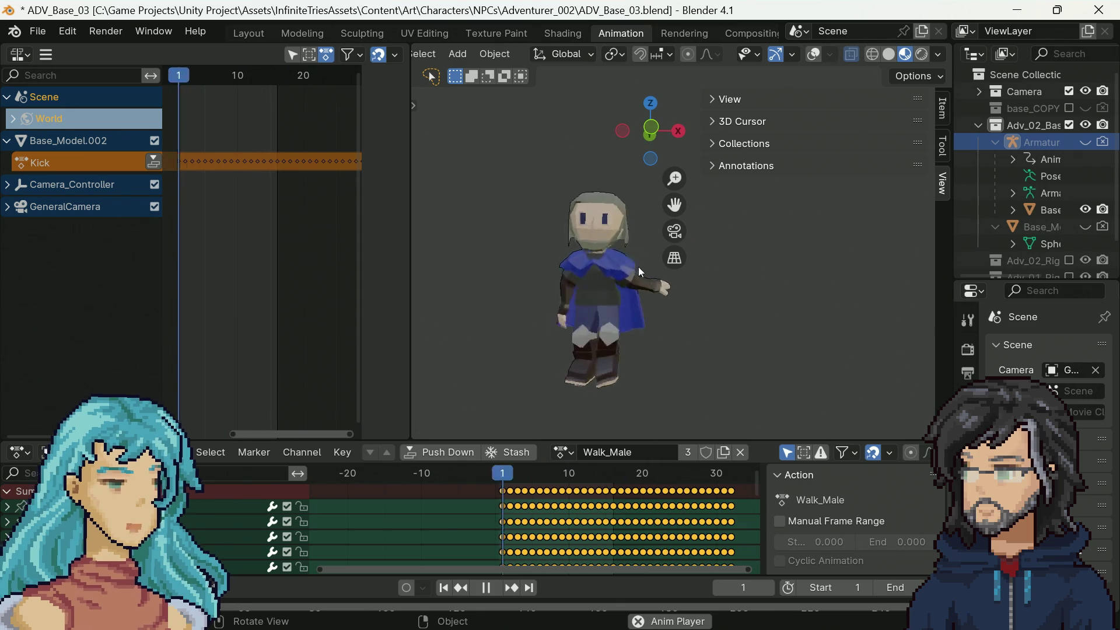
mouse_move(709, 362)
middle_down()
mouse_move(676, 367)
mouse_move(757, 353)
mouse_move(729, 369)
mouse_move(656, 373)
mouse_move(426, 365)
middle_up()
mouse_move(670, 352)
middle_down()
mouse_move(615, 351)
mouse_move(794, 349)
mouse_move(642, 353)
mouse_move(702, 351)
middle_up()
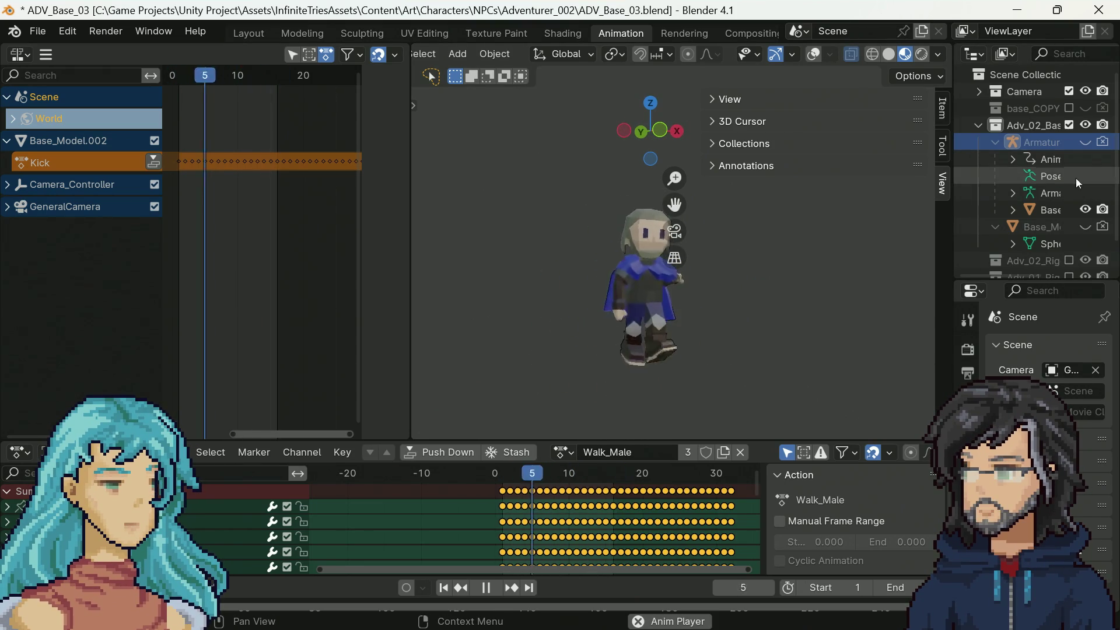
click(487, 589)
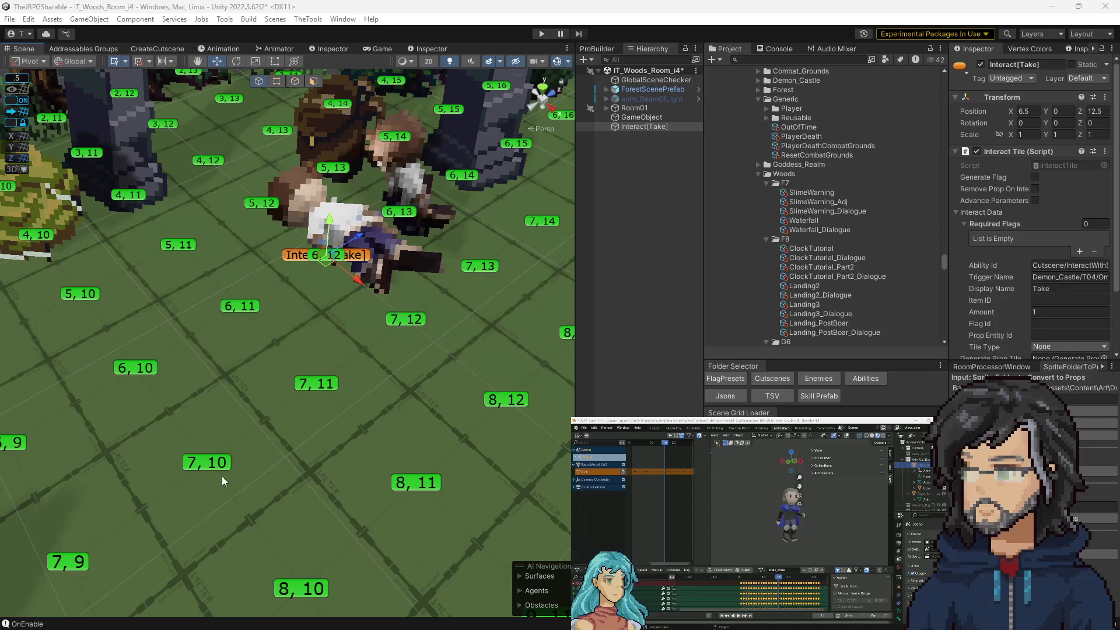
Step: In the CreateCutscene editor, select the whole Woods/i4/Injured_Adventure trigger name
click(183, 46)
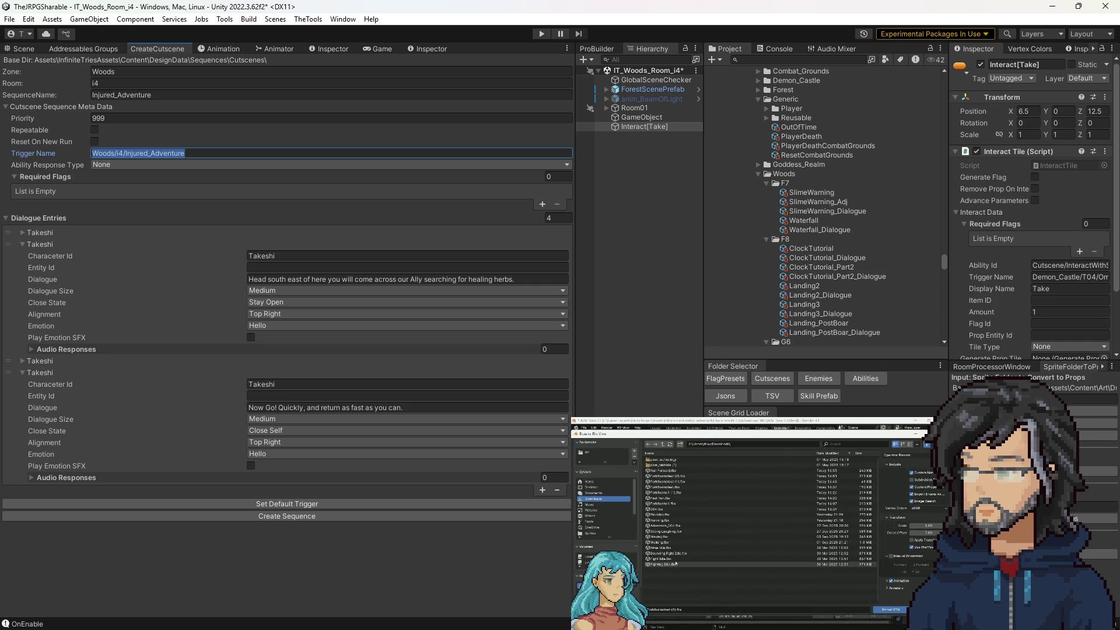
click(193, 149)
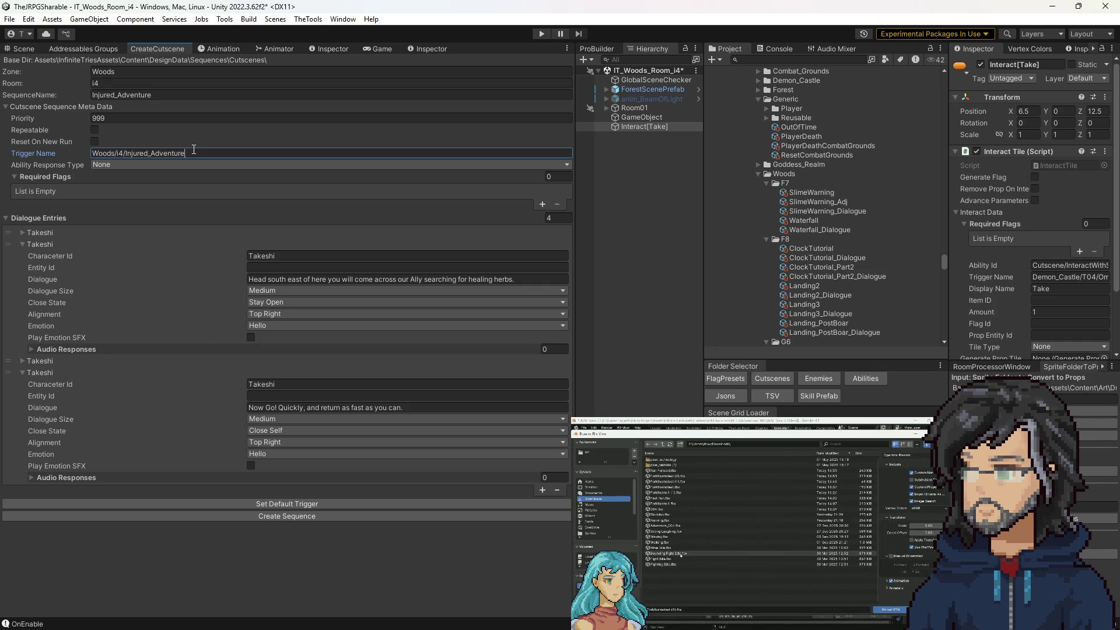
key(ctrl+a)
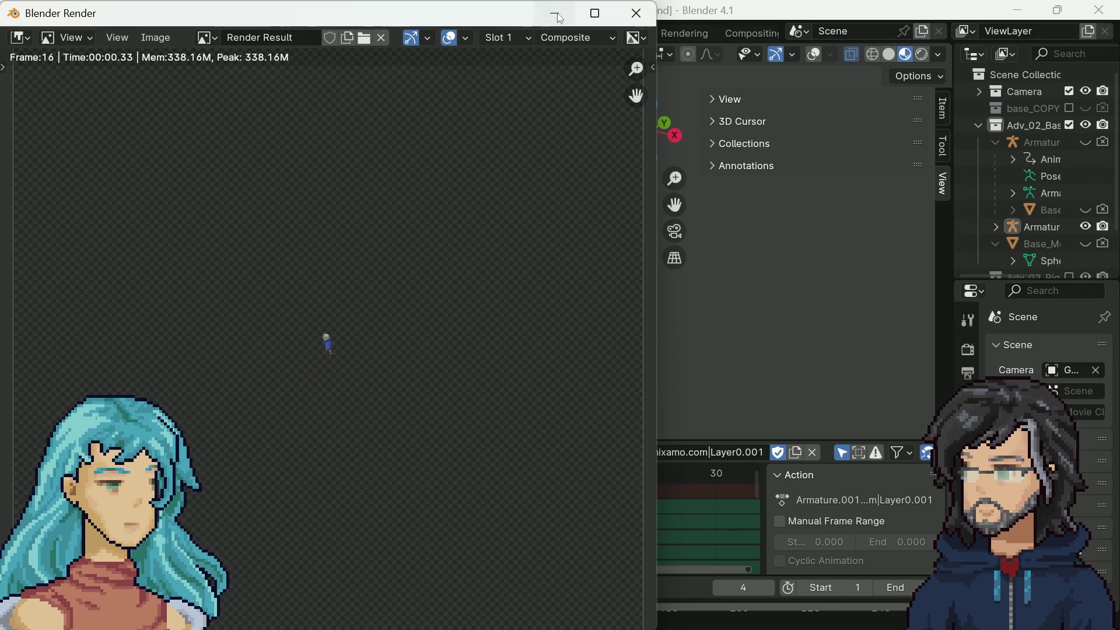
Step: Close the Blender Render window once the animation render finishes
key(Escape)
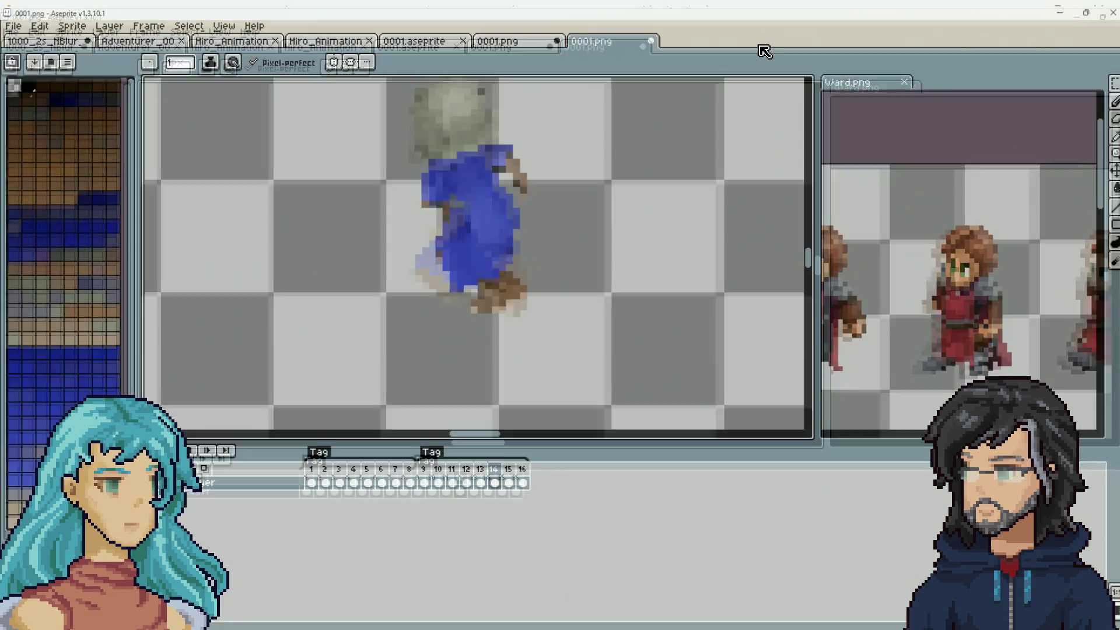
Step: Open 0001.png as an animation and set frames 1–8 as the loop section
click(12, 19)
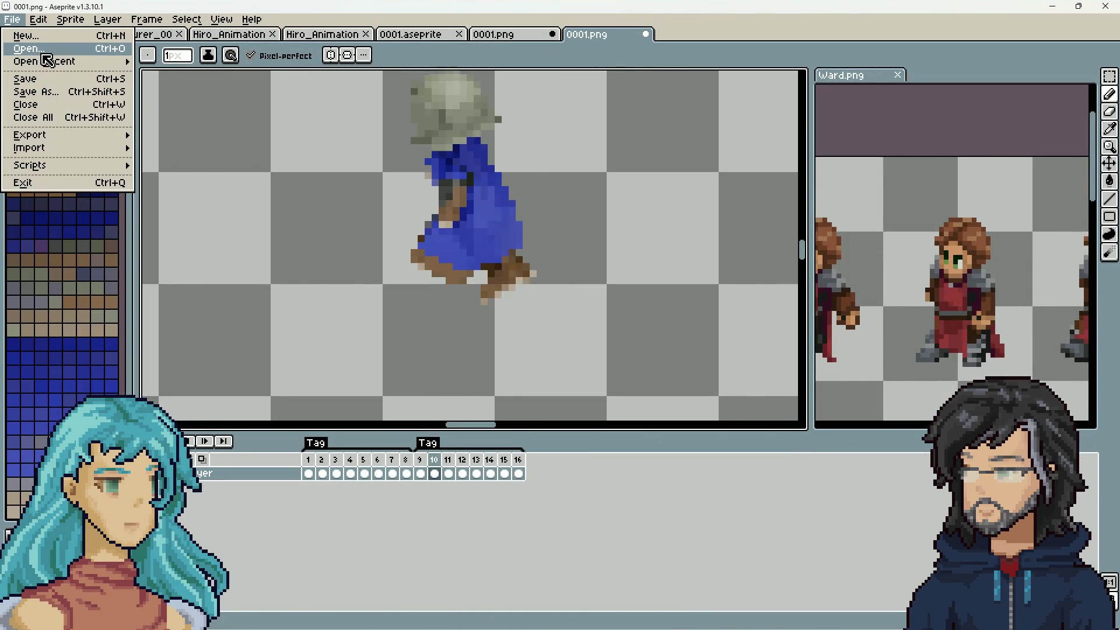
key(Return)
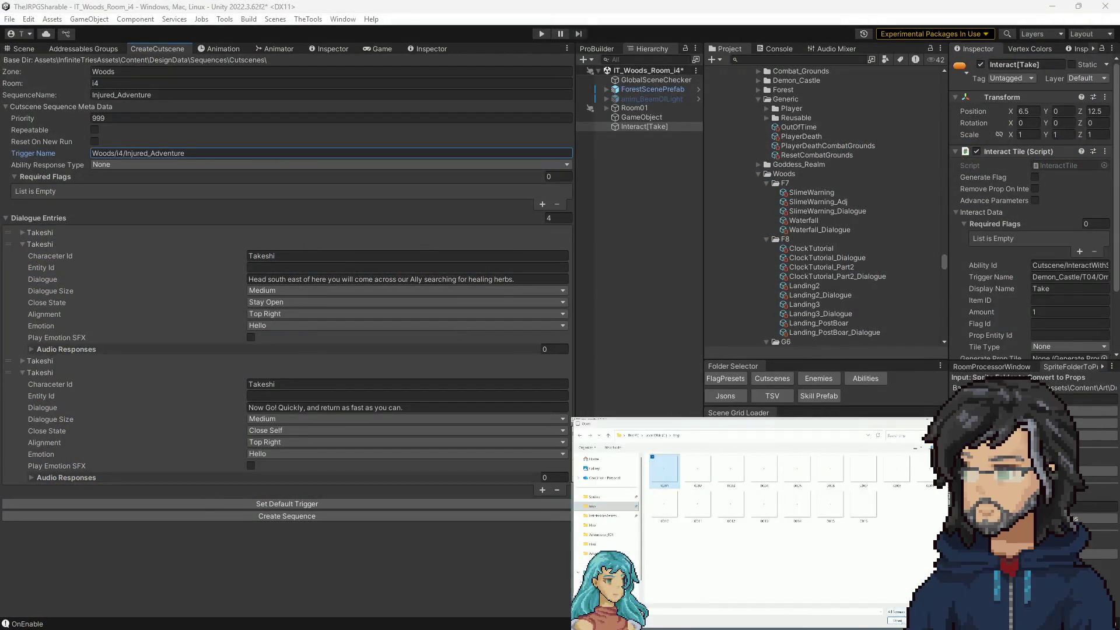
click(755, 552)
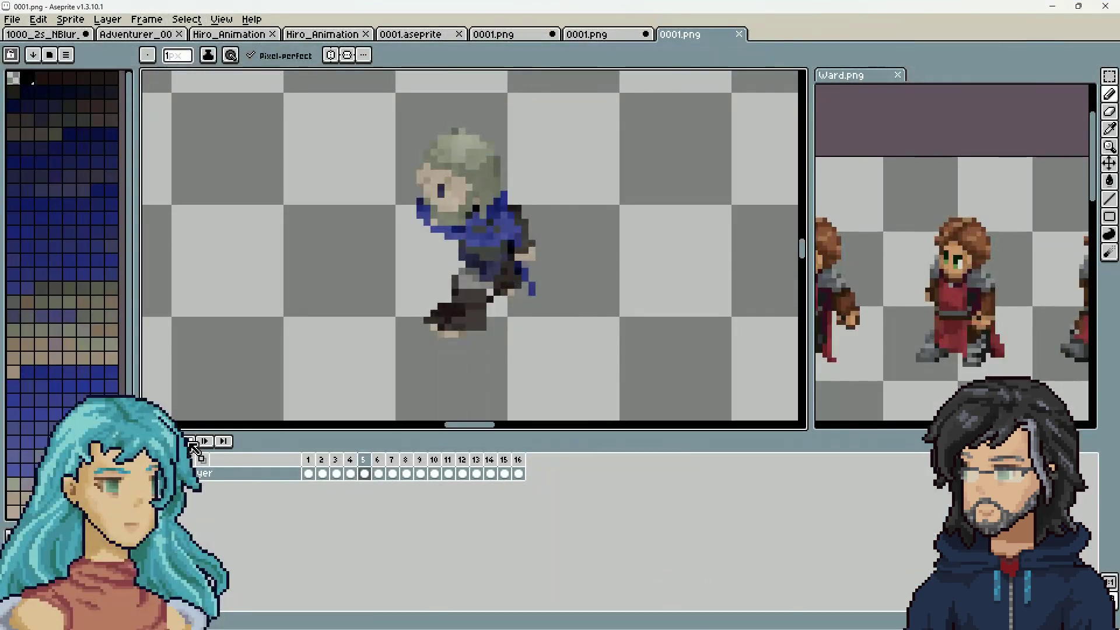
right_click(411, 464)
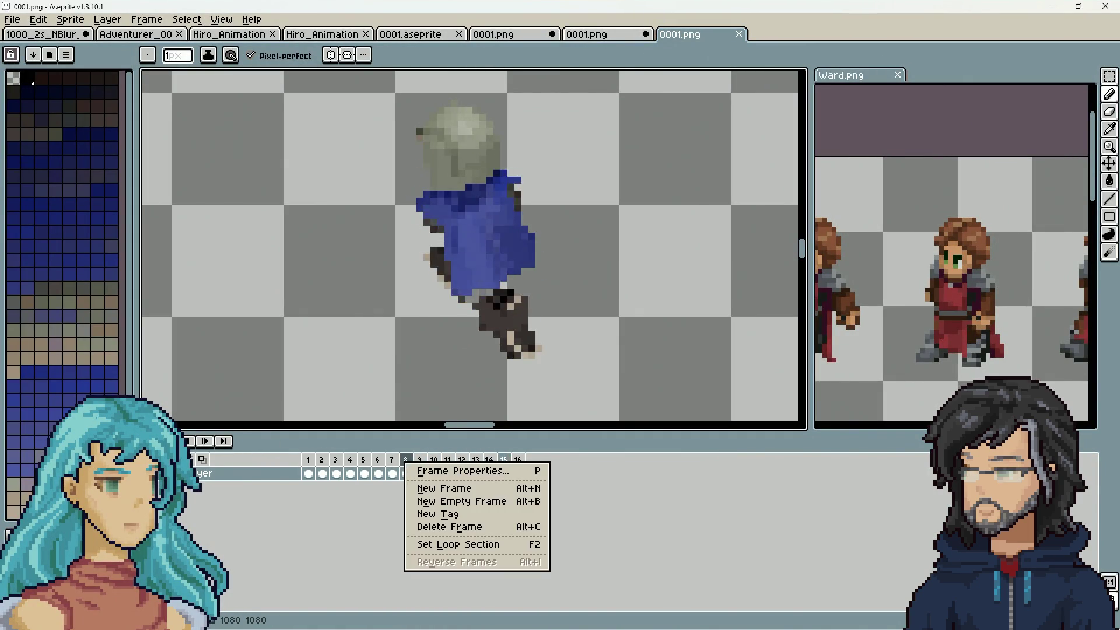
click(309, 473)
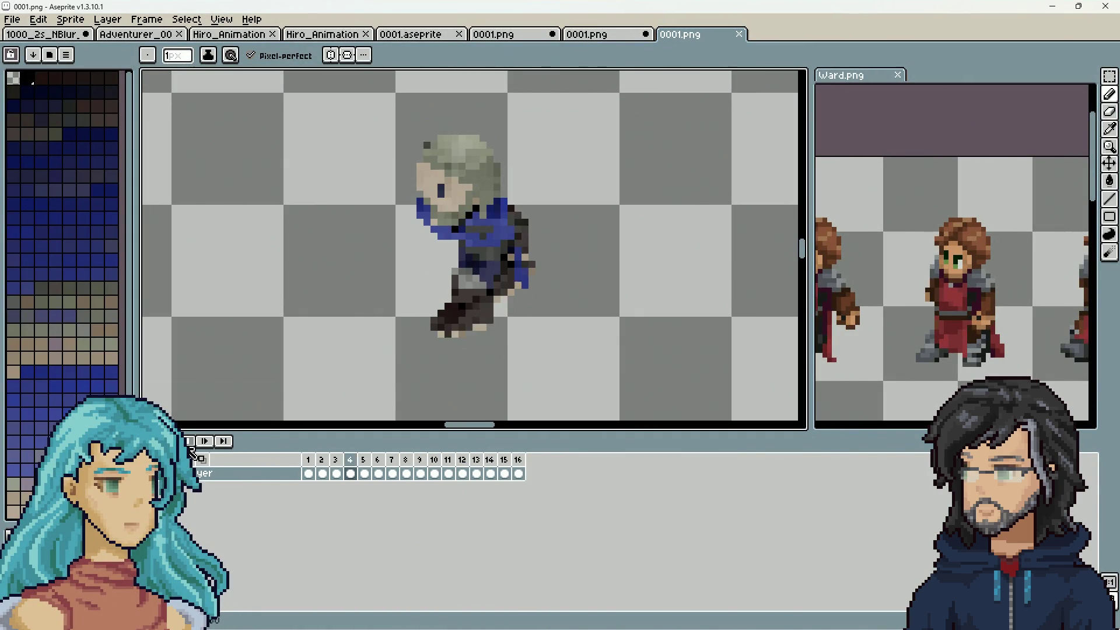
drag(312, 473, 406, 473)
right_click(411, 461)
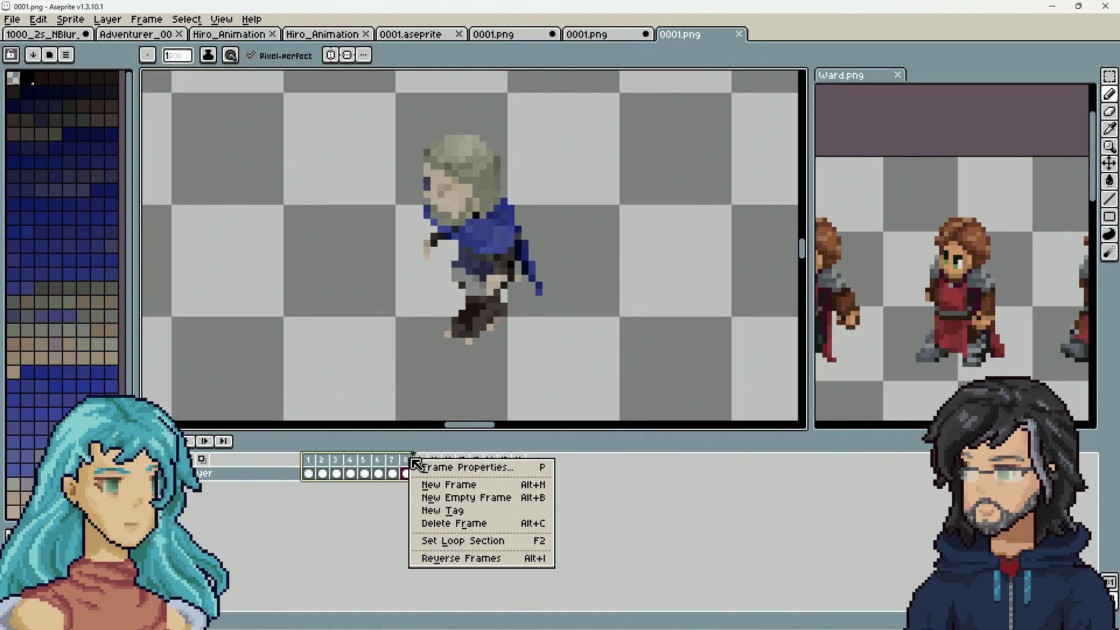
click(496, 541)
Step: Move the loop section to frames 9–16 and play the animation from frame 1
drag(420, 472, 518, 473)
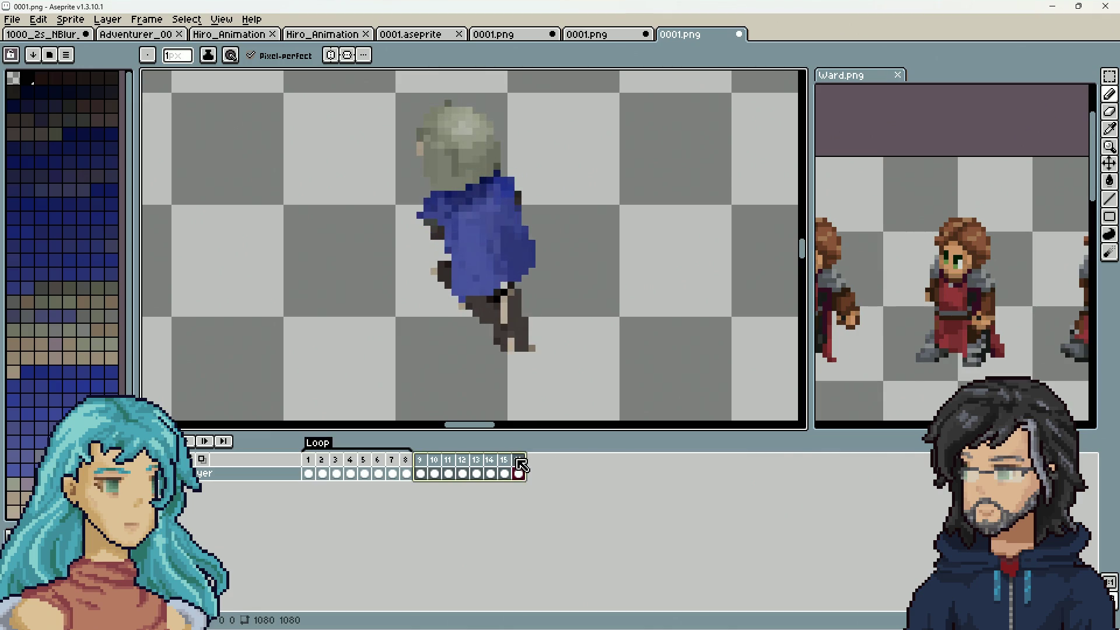
right_click(516, 464)
click(574, 541)
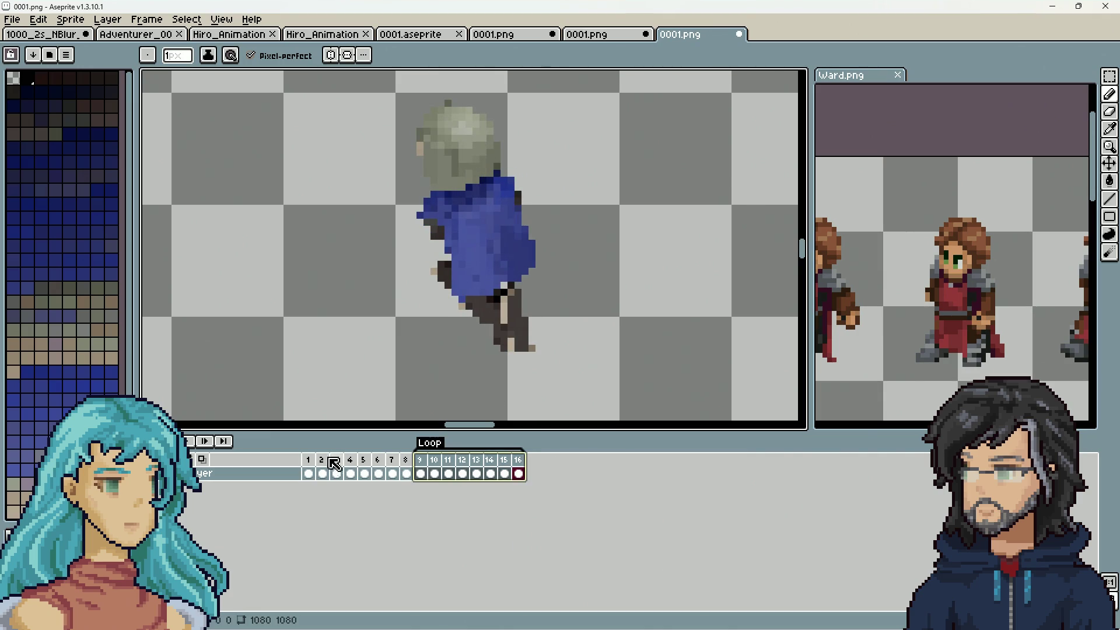
click(308, 461)
click(190, 442)
scroll(537, 333, down, 2)
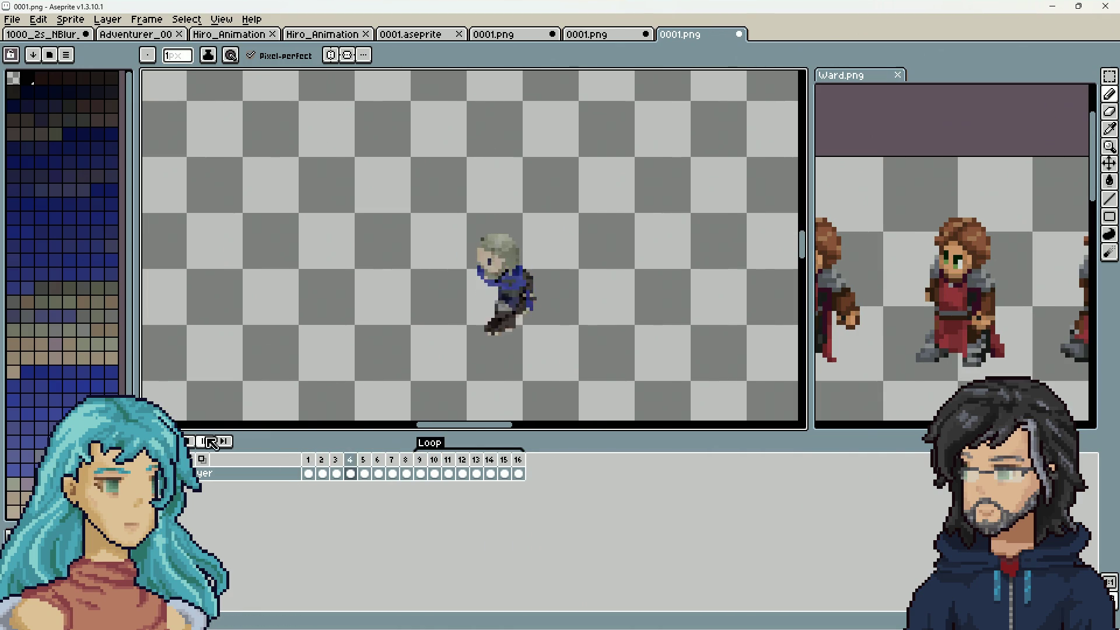
Step: Add a new tag over frames 1–8, then close this 0001.png copy without saving
drag(404, 466, 322, 464)
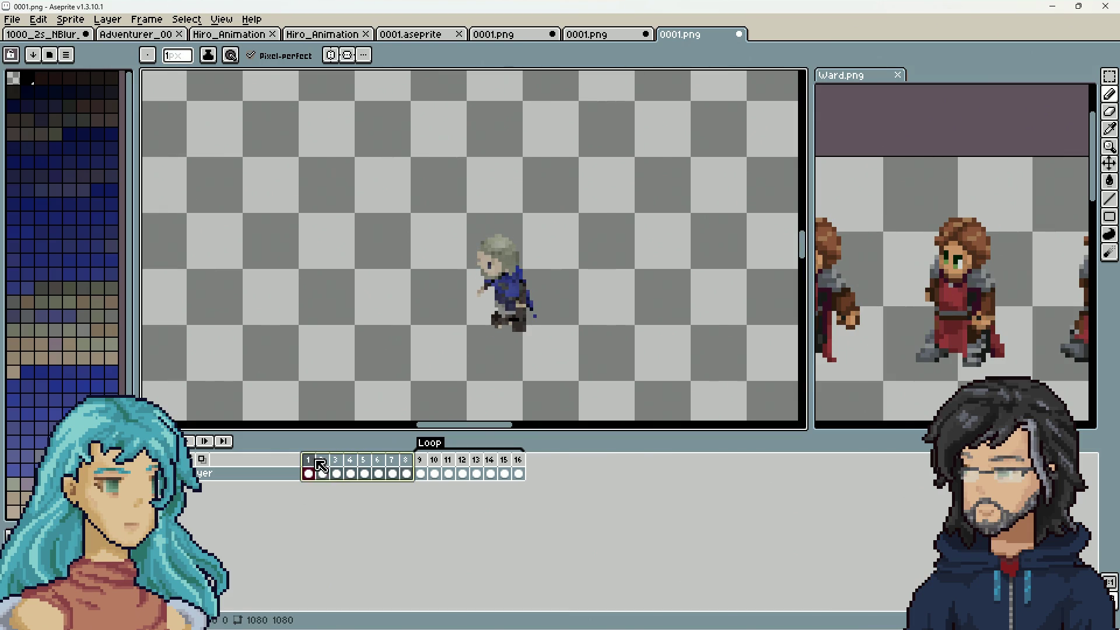
right_click(308, 461)
click(403, 513)
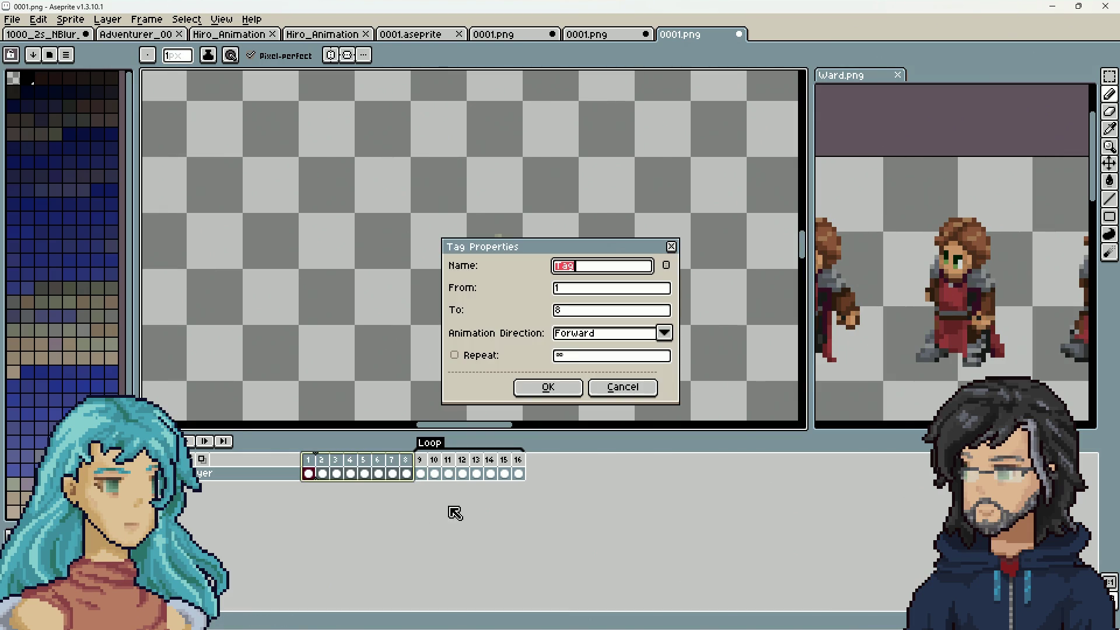
click(549, 388)
key(Return)
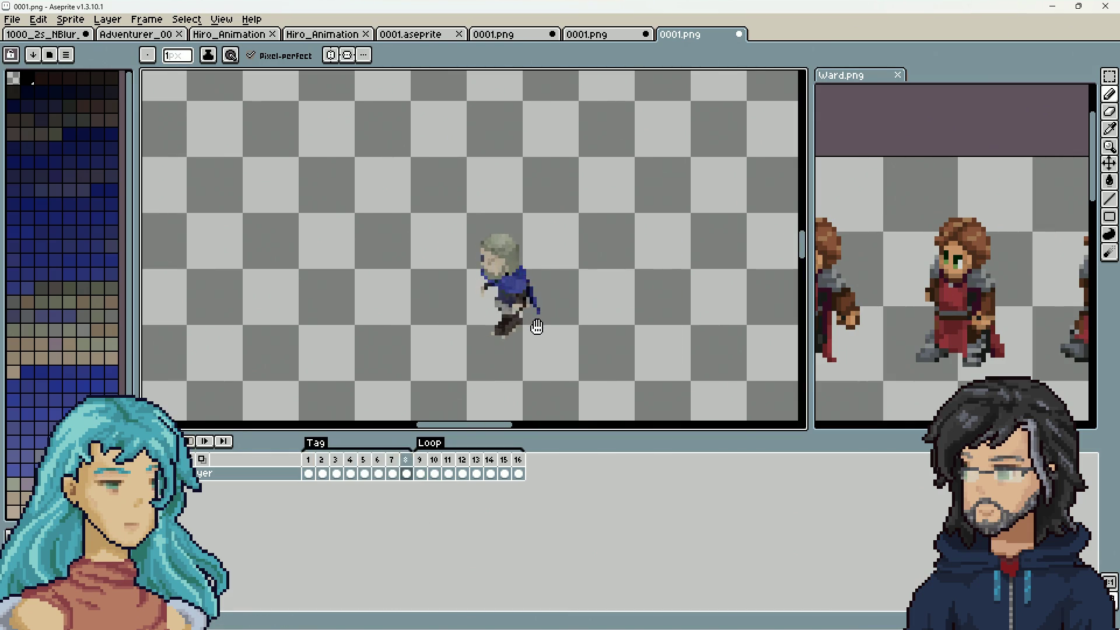
scroll(538, 329, down, 2)
scroll(540, 330, up, 3)
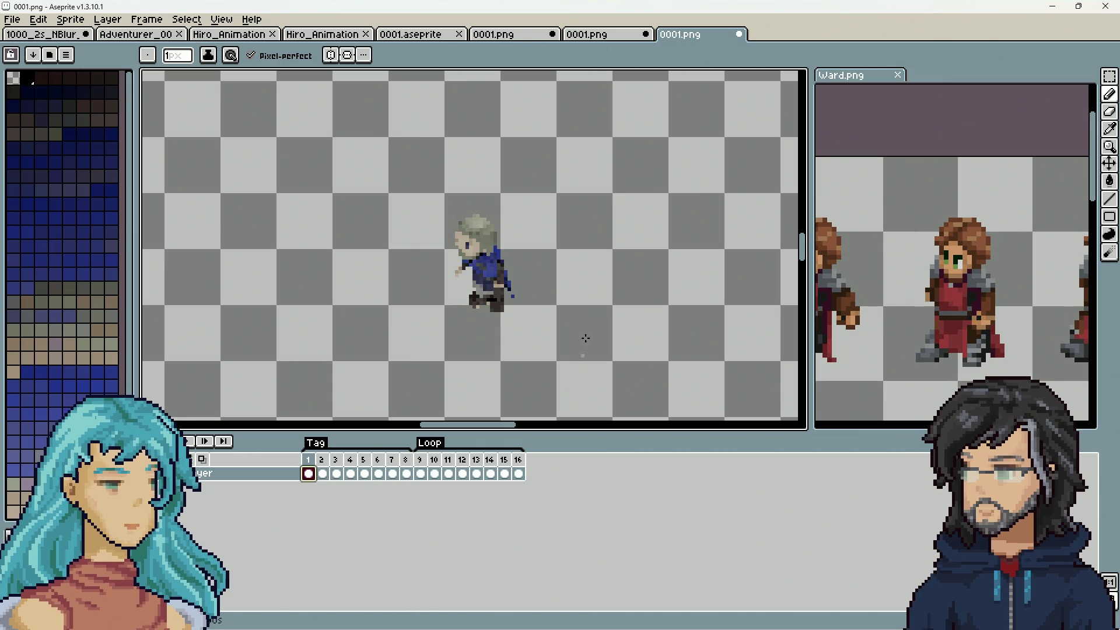
click(739, 35)
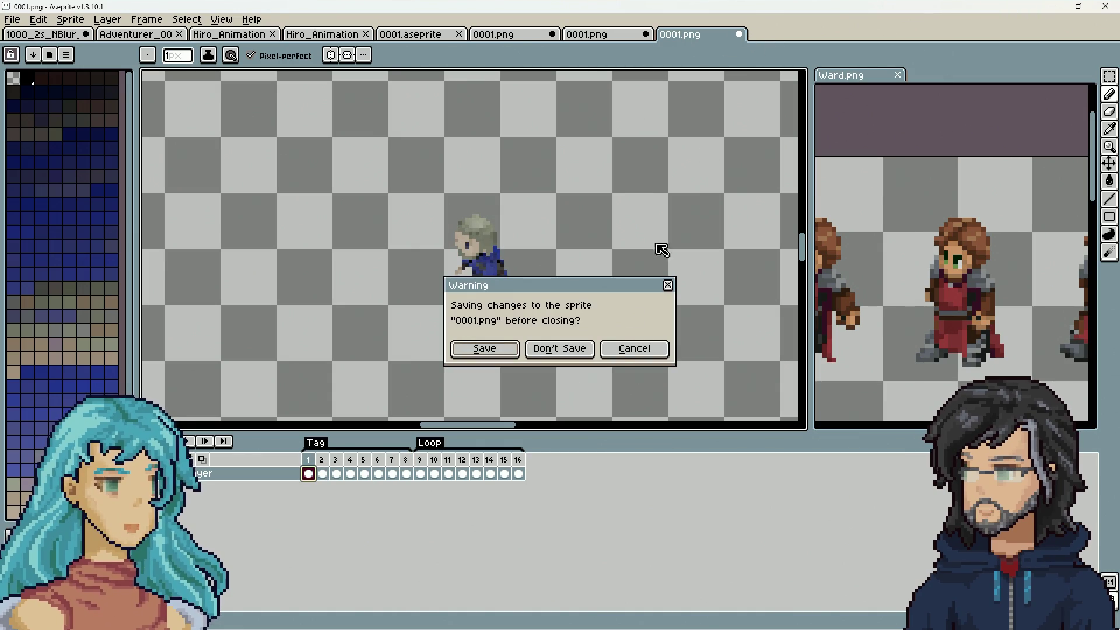
click(580, 352)
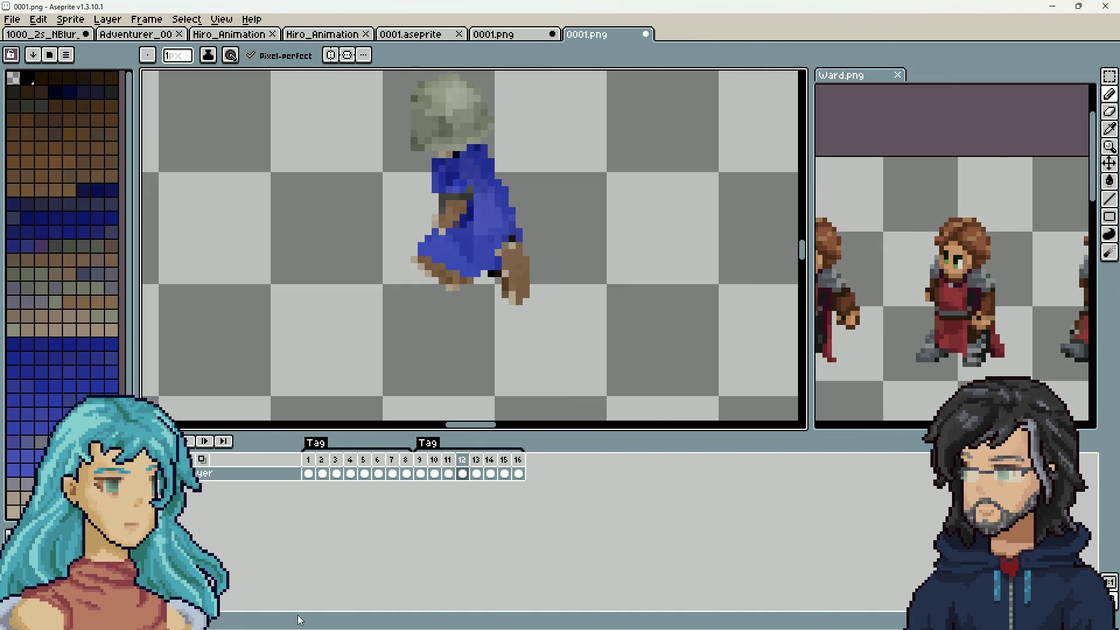
Step: Push the Armature.001 mixamo action down into an NLA strip and set its playback scale to 0.8
click(1052, 7)
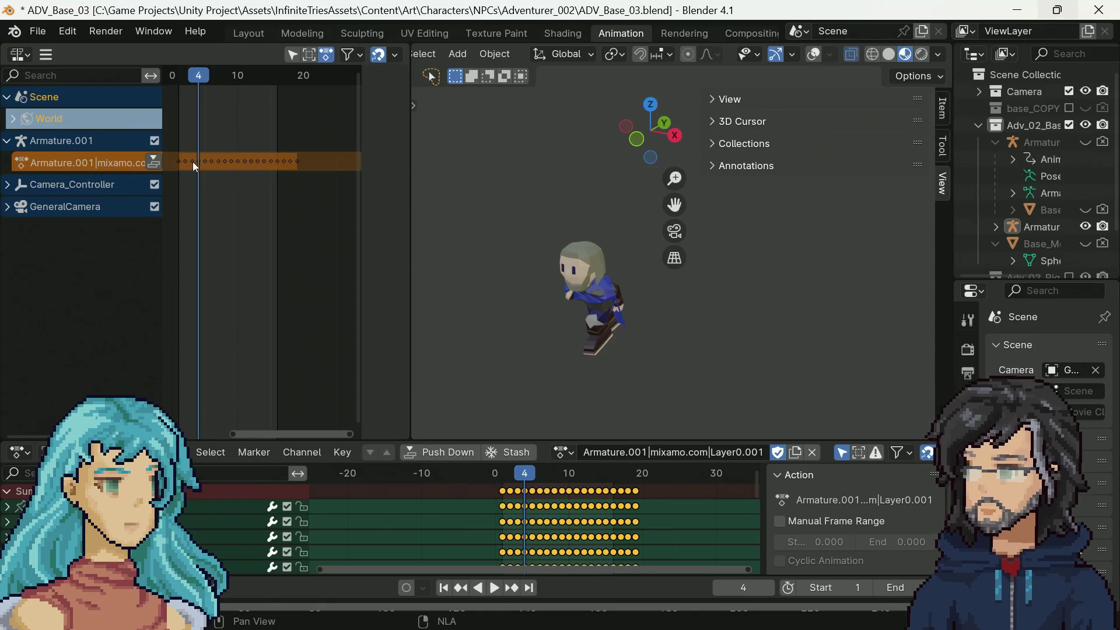
mouse_move(361, 136)
mouse_down()
mouse_move(233, 146)
mouse_move(285, 158)
mouse_up()
click(151, 165)
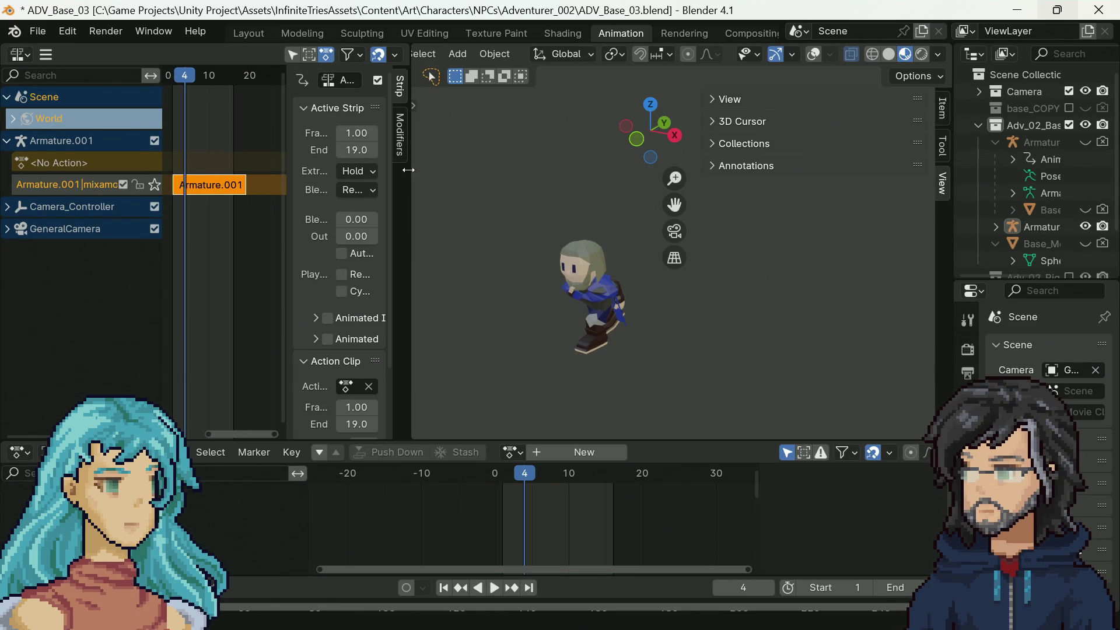
drag(409, 170, 489, 175)
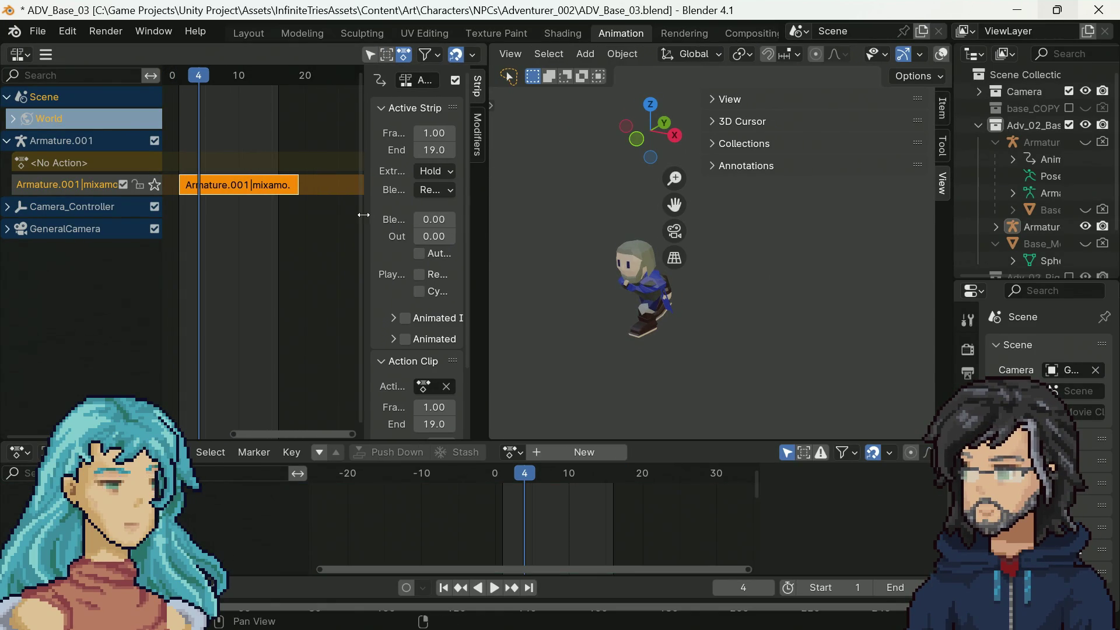
drag(363, 215, 298, 216)
scroll(418, 355, down, 3)
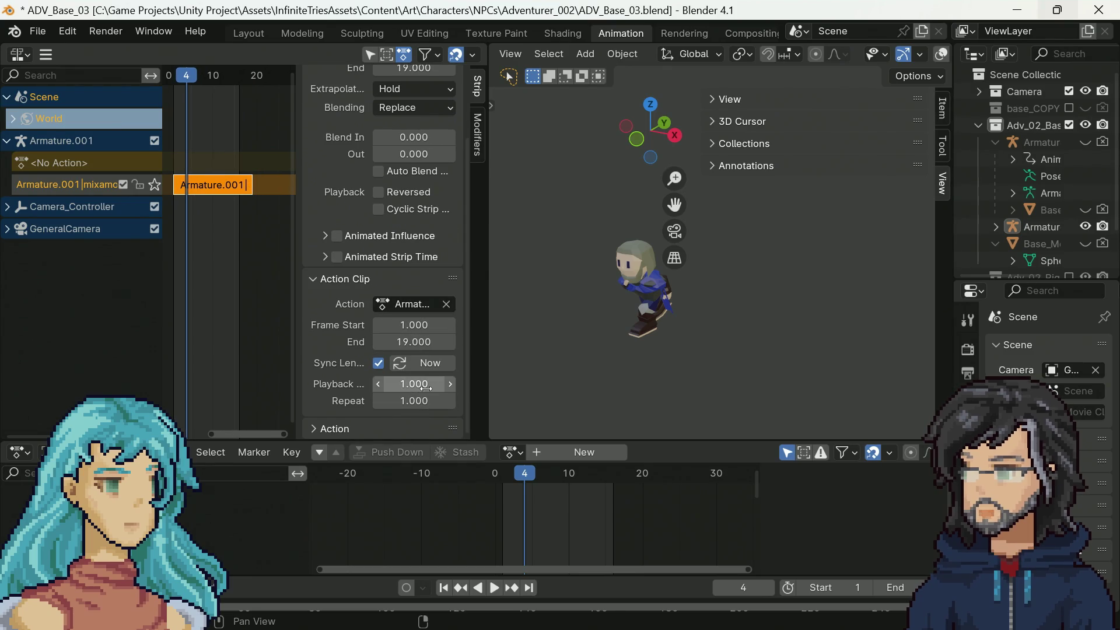
mouse_move(414, 384)
mouse_down()
mouse_move(385, 384)
mouse_move(443, 384)
mouse_move(408, 389)
mouse_up()
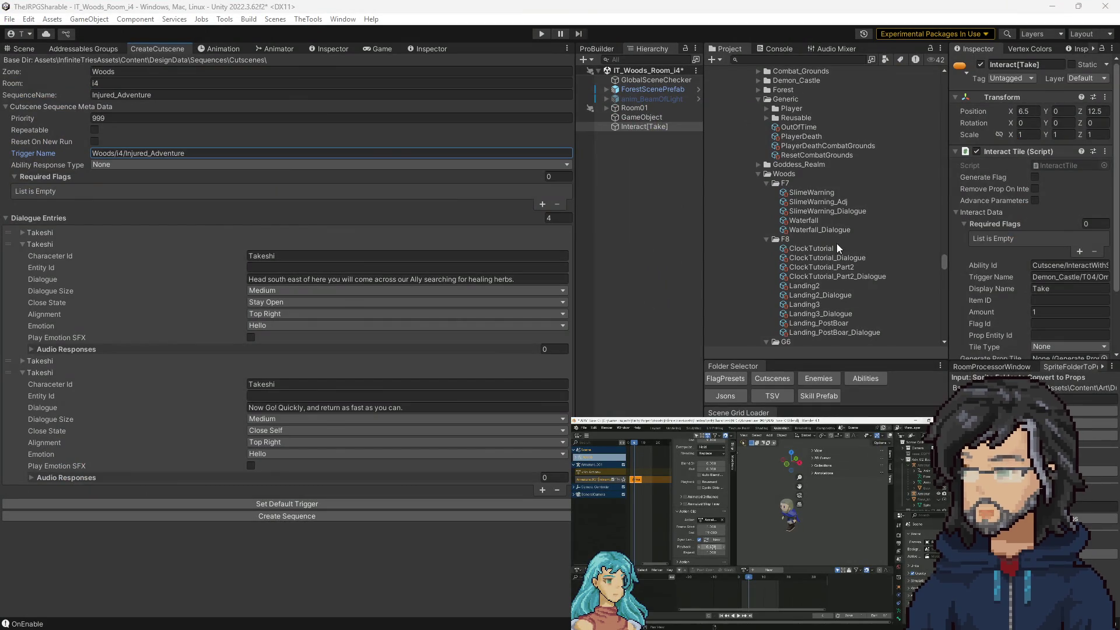
Step: Confirm the trigger name and reposition Interact[Take] along Z to 13.5
click(160, 154)
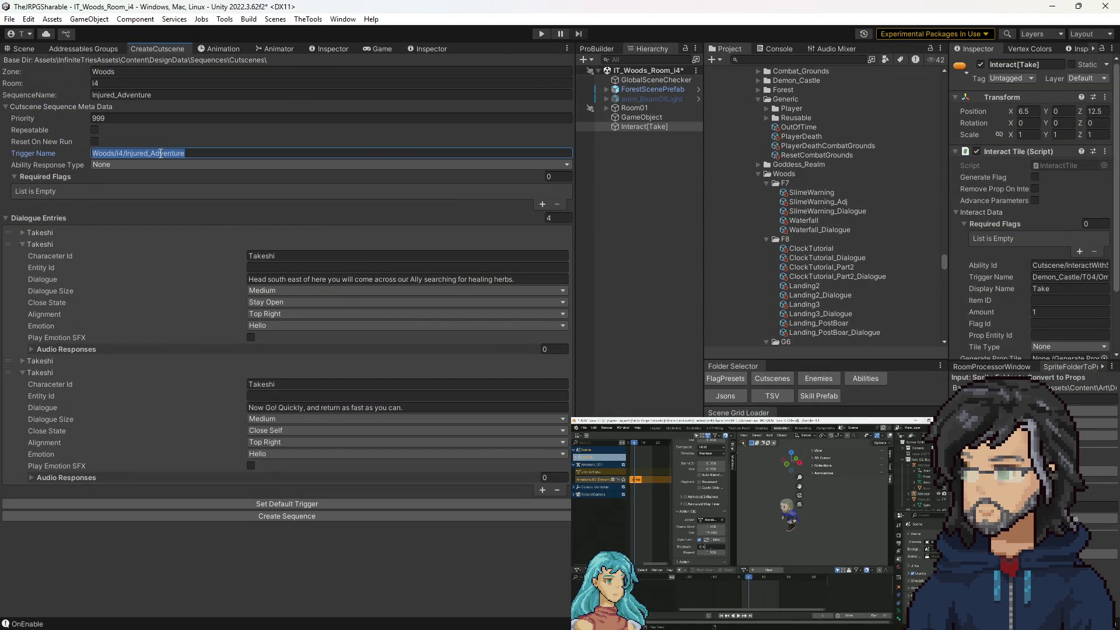
click(416, 51)
click(25, 52)
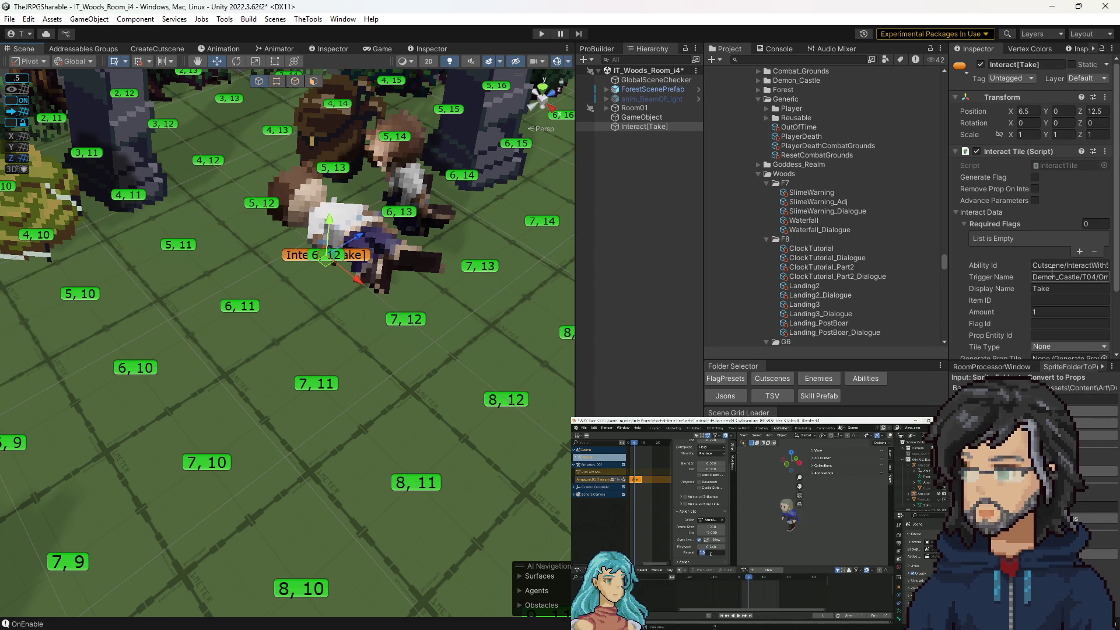
key(Return)
mouse_move(245, 344)
right_down()
mouse_move(207, 362)
mouse_move(265, 302)
right_up()
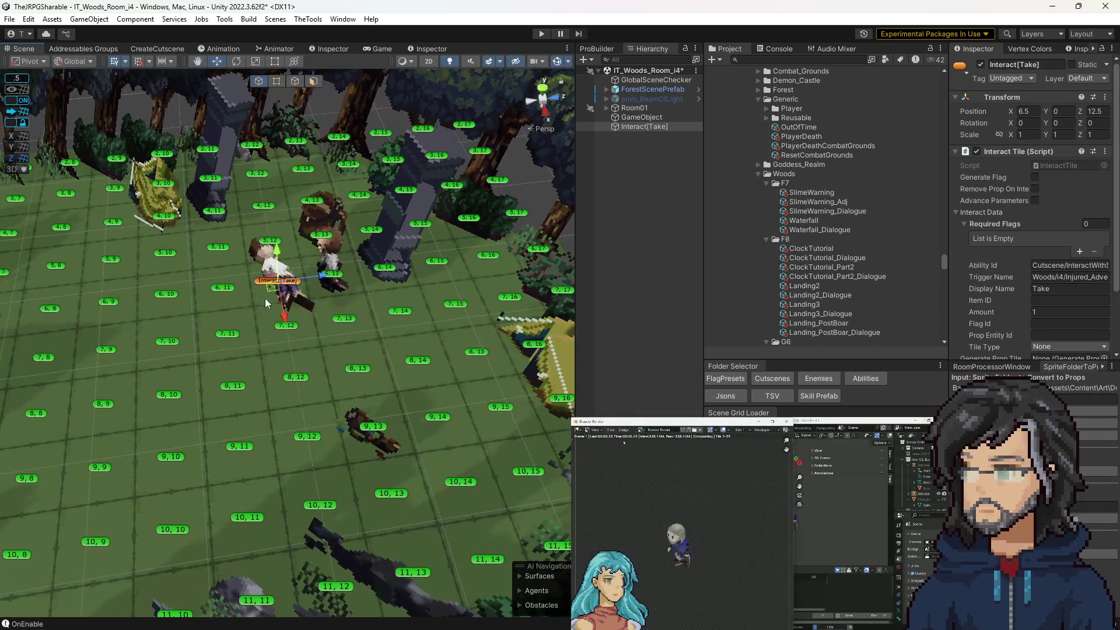
drag(272, 294, 327, 287)
mouse_move(326, 287)
right_down()
mouse_move(350, 361)
mouse_move(337, 372)
right_up()
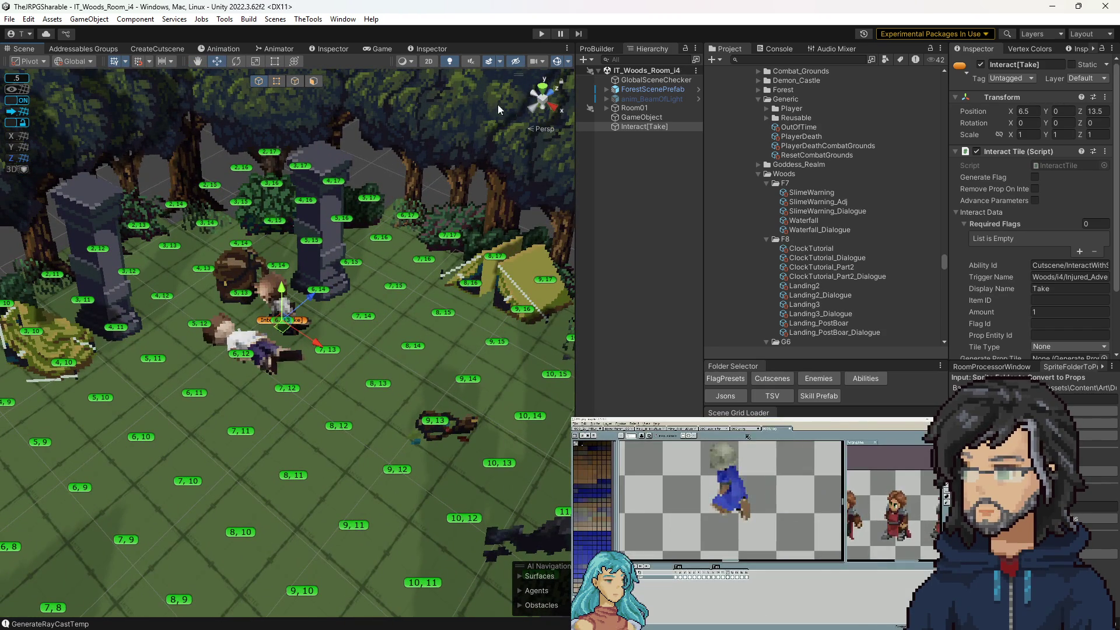
Step: Duplicate Interact[Take], move the copy one tile to 6,12, and save the scene
click(648, 124)
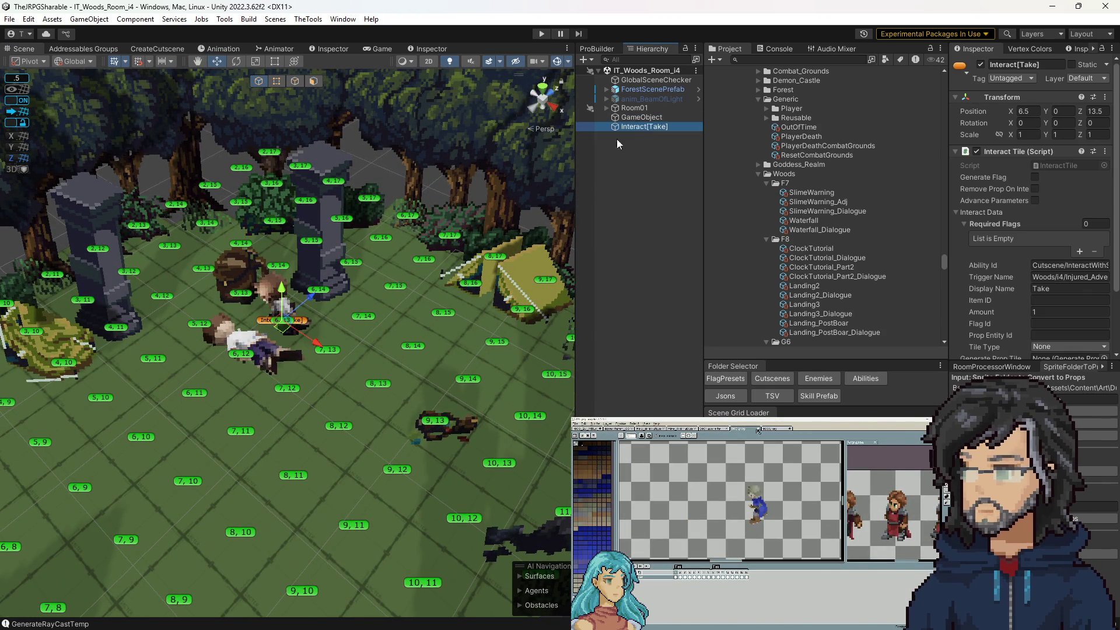
key(ctrl+d)
drag(285, 331, 261, 349)
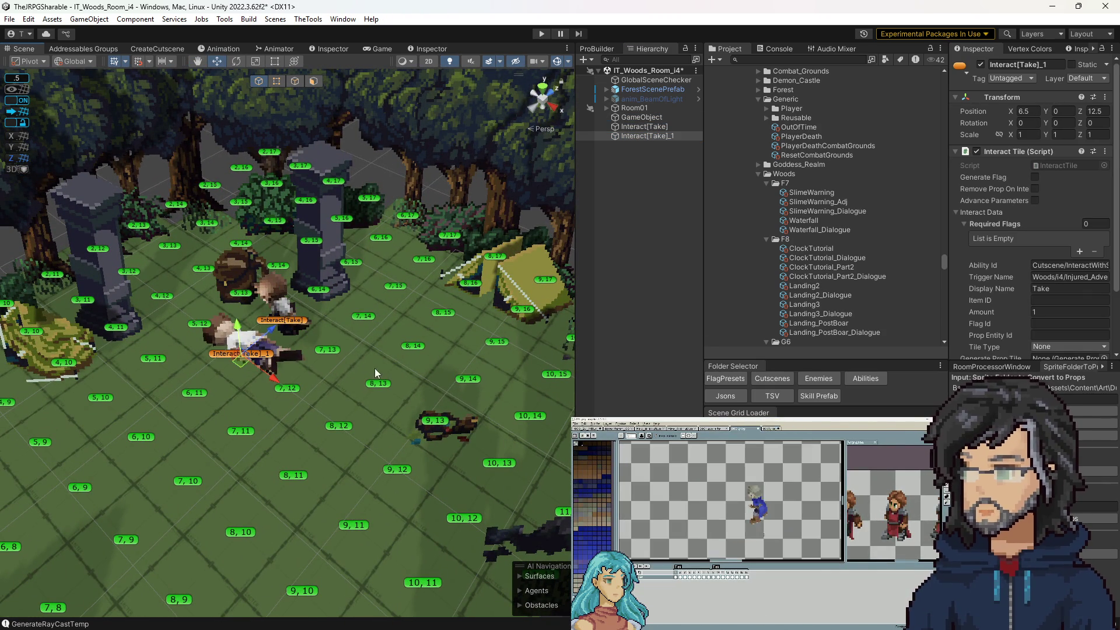
right_drag(374, 368, 352, 388)
key(ctrl+s)
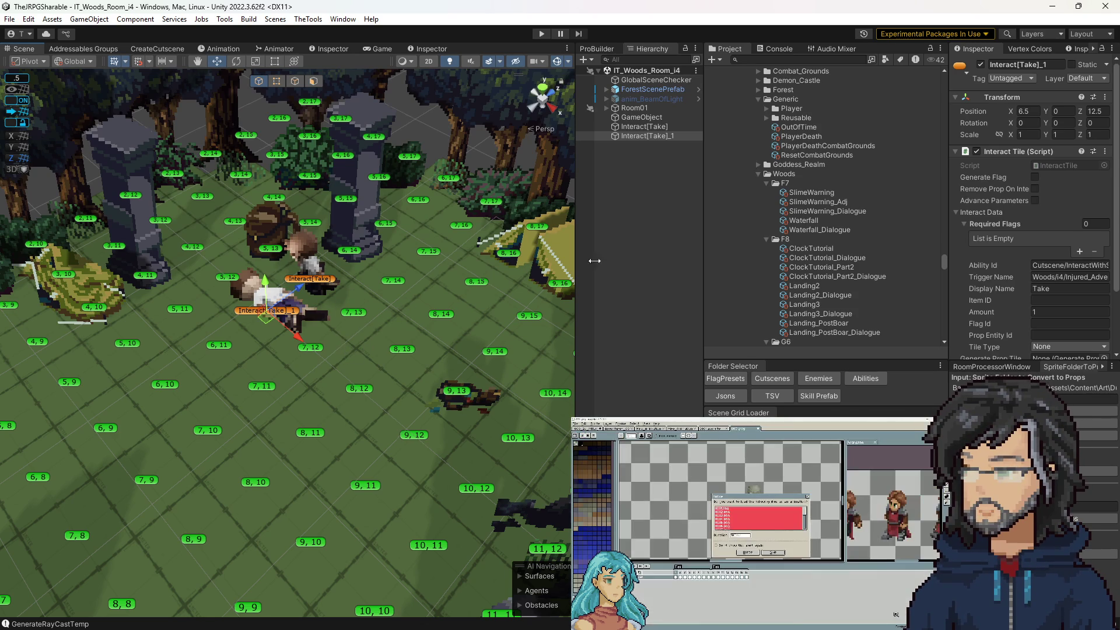
Step: Open the Injured_Adventure sequence from the i4 sequences folder and add a Movement To Pos step
scroll(820, 244, down, 10)
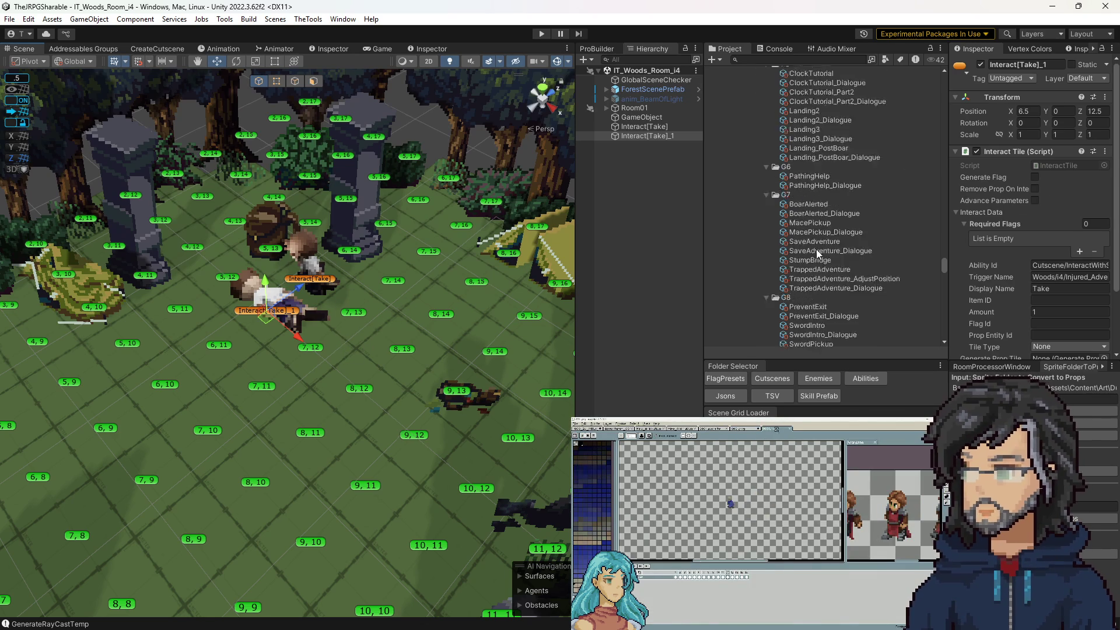
click(767, 238)
click(808, 246)
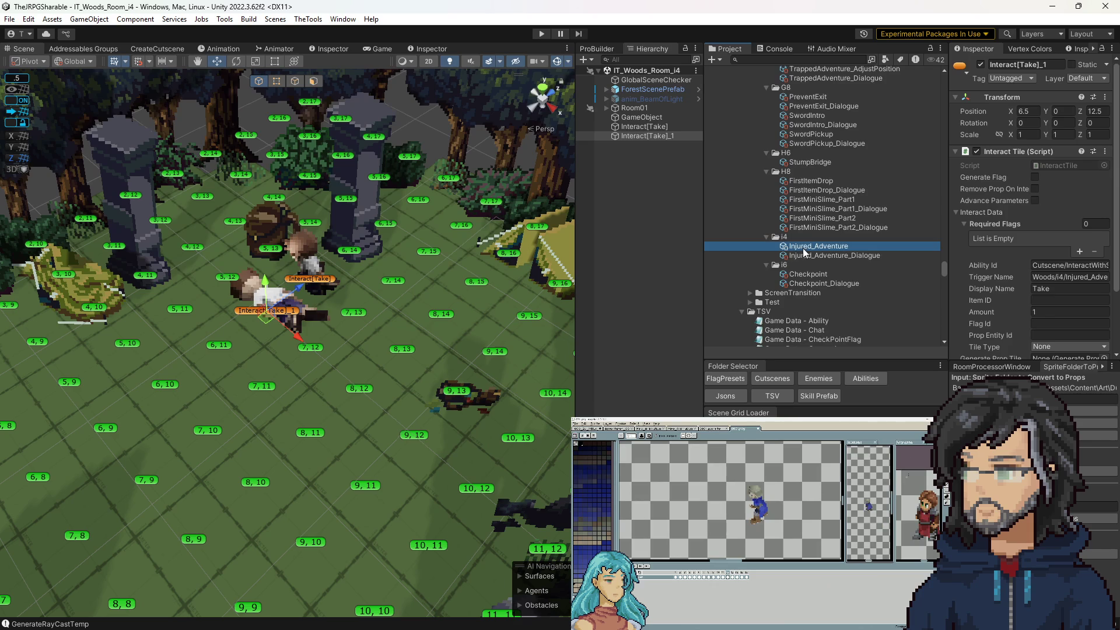
scroll(1037, 303, down, 5)
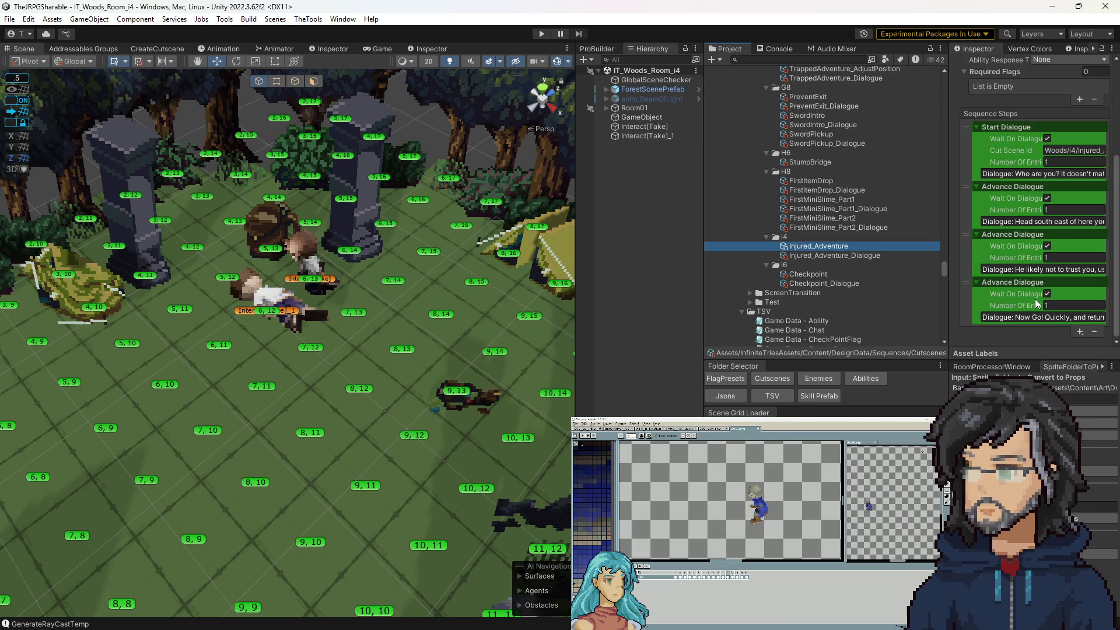
click(1079, 331)
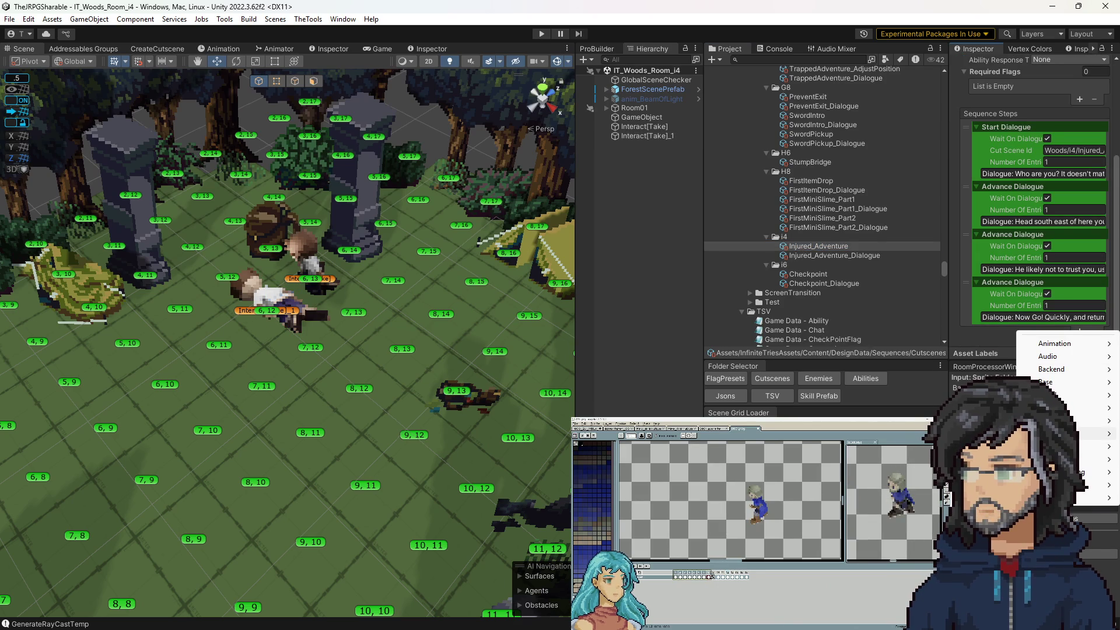
click(986, 434)
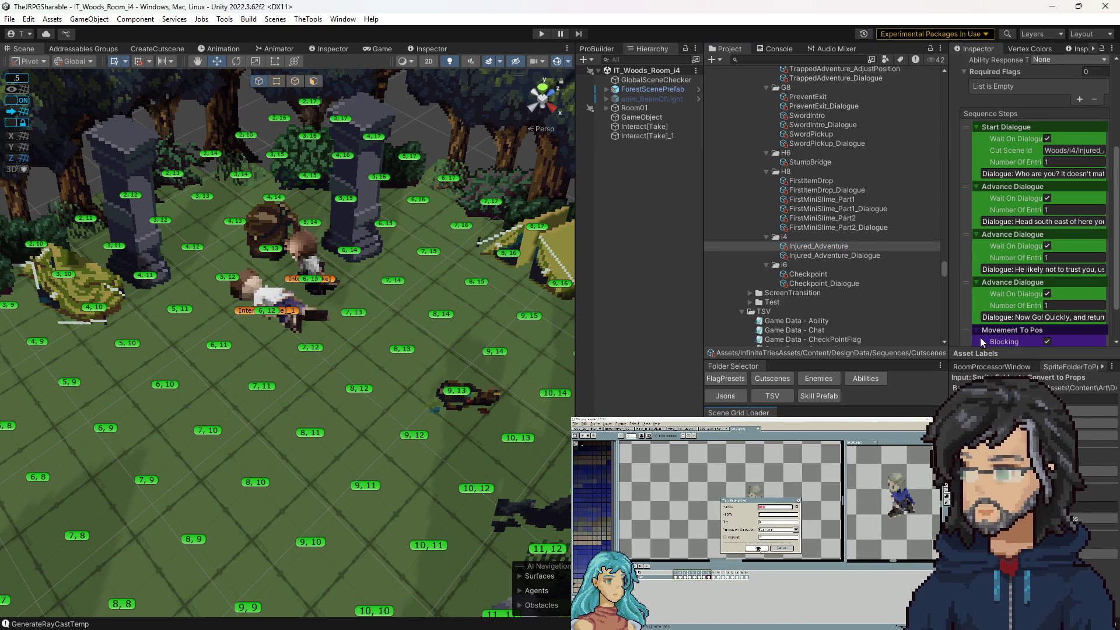
scroll(974, 320, up, 3)
click(1009, 309)
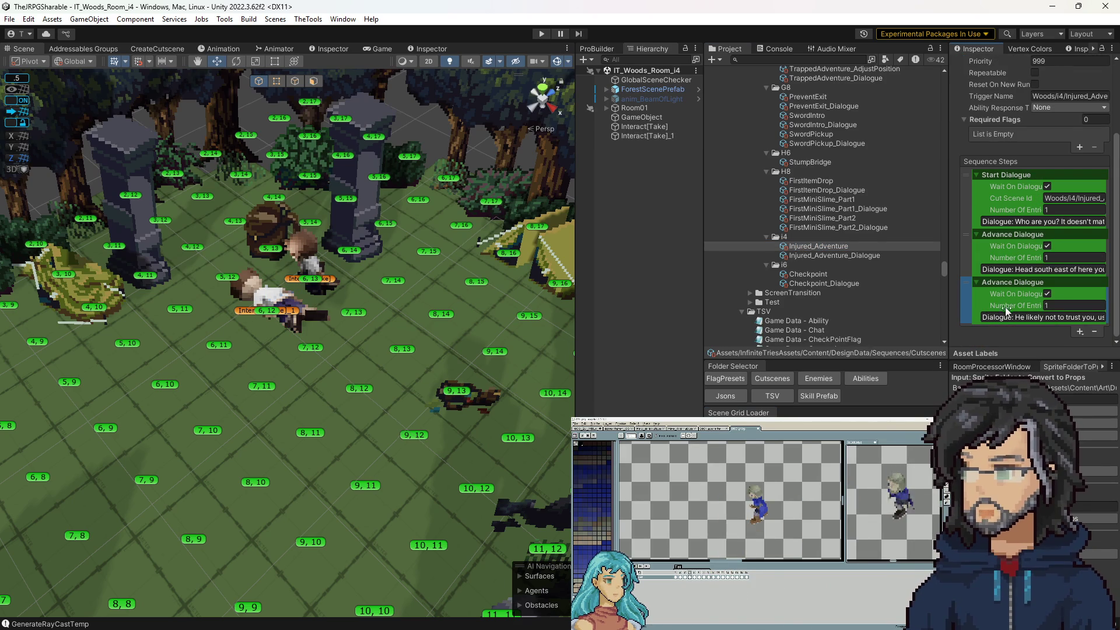
scroll(1004, 312, down, 3)
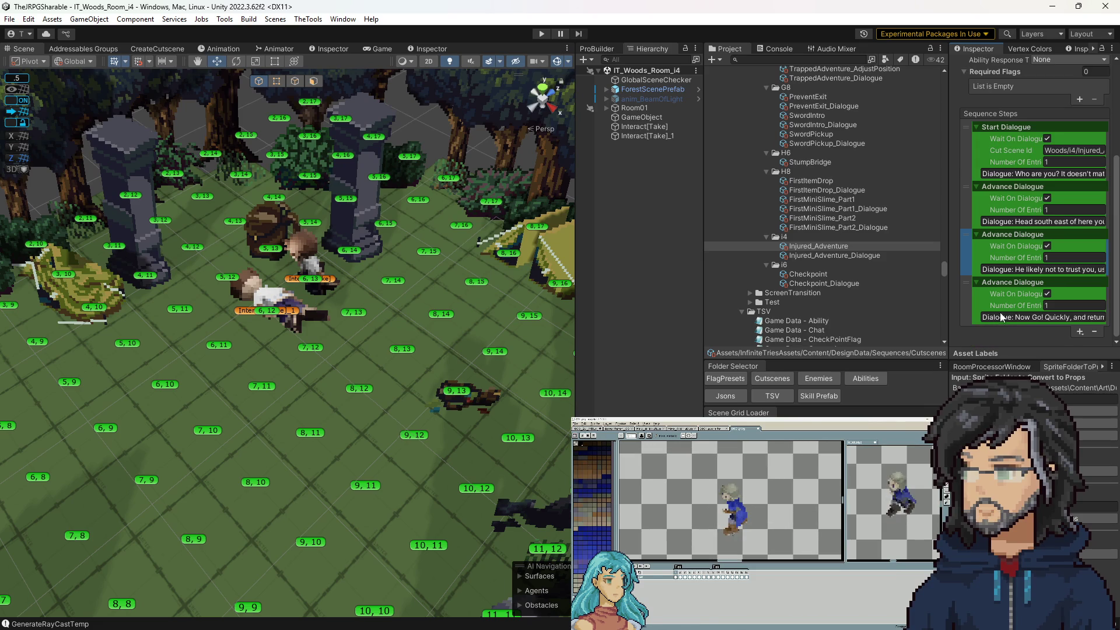
Step: Add a Navigate To Tile And Facing step at the start, targeting 6,11 with unit id 'Player'
click(1080, 331)
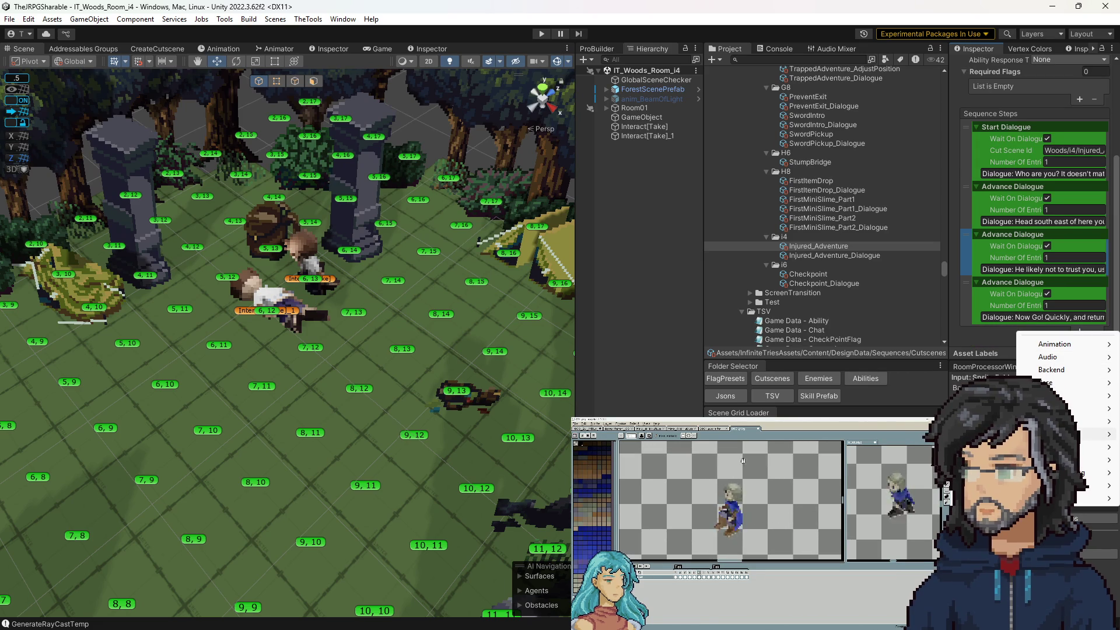
click(962, 434)
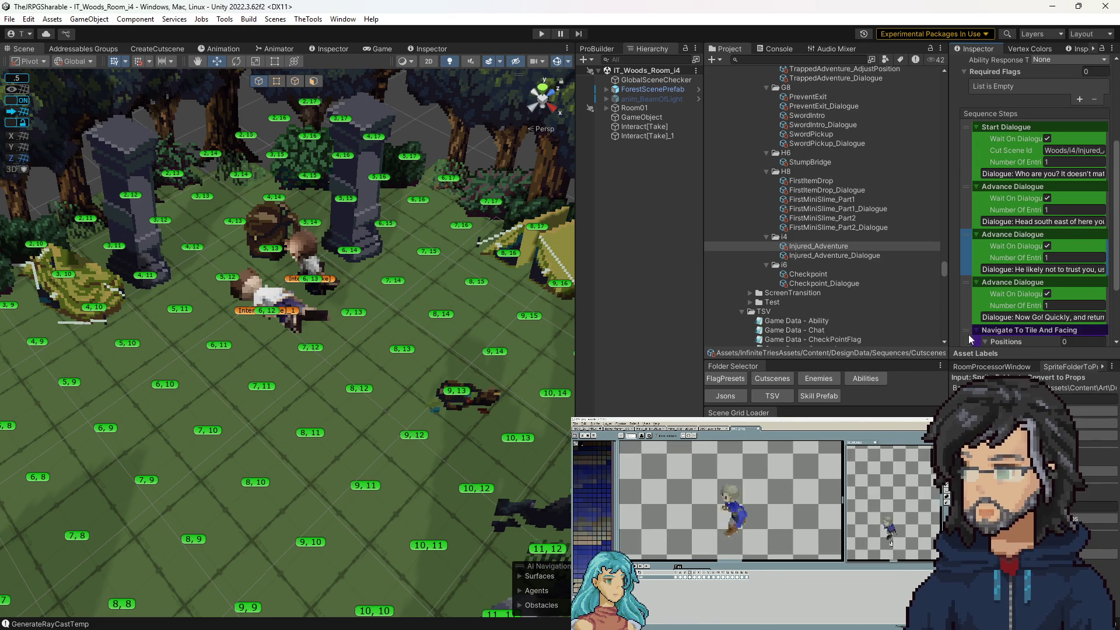
drag(968, 328, 975, 130)
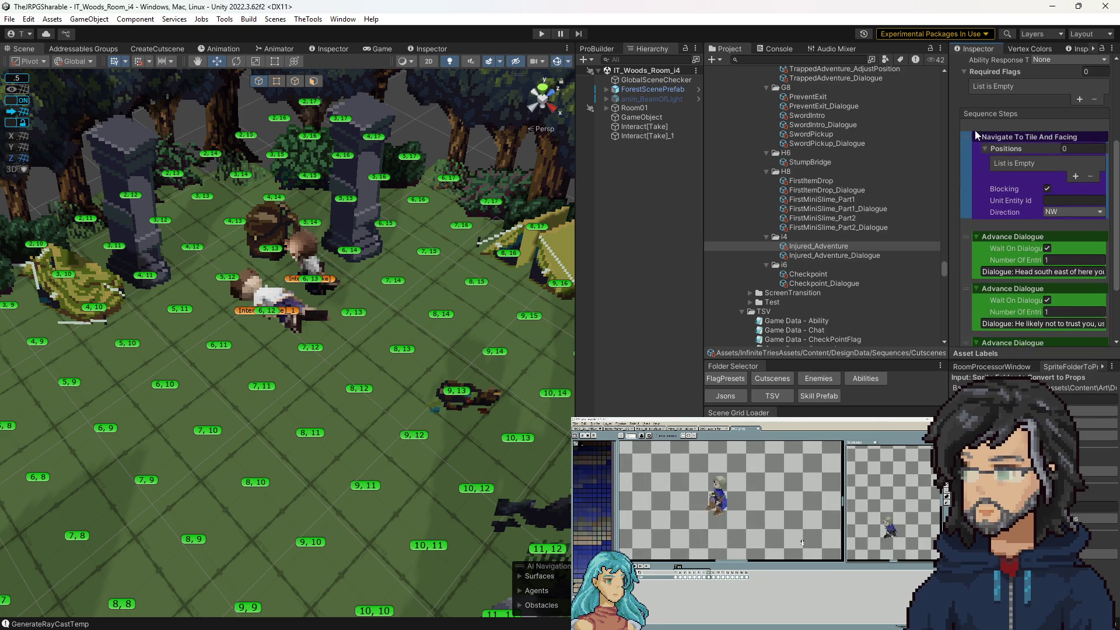
click(1074, 165)
click(1046, 153)
text(6)
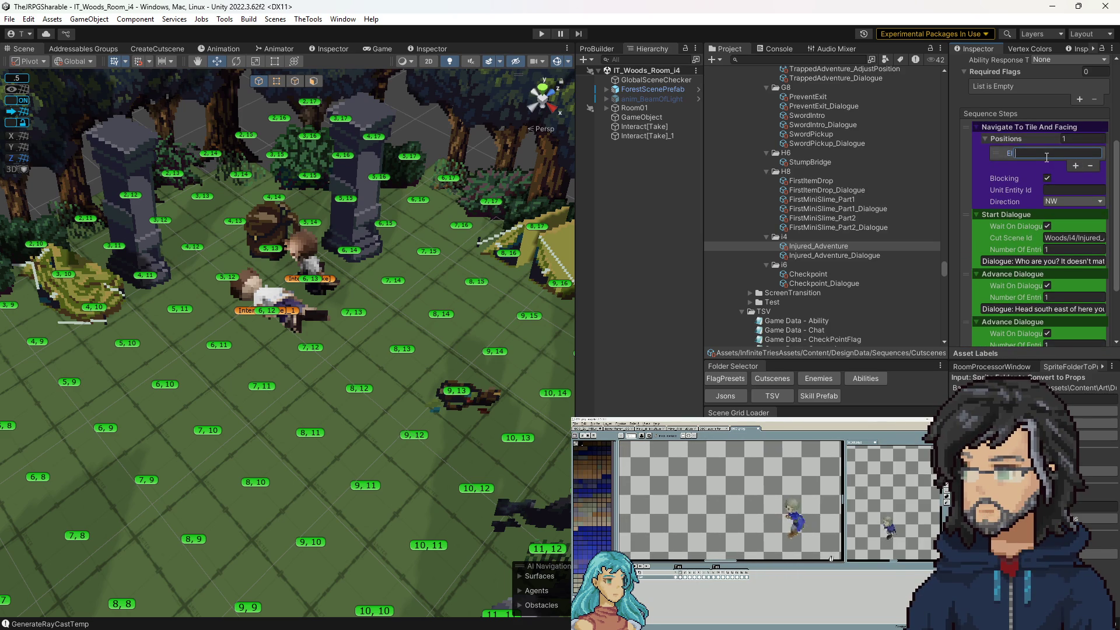
text(,11)
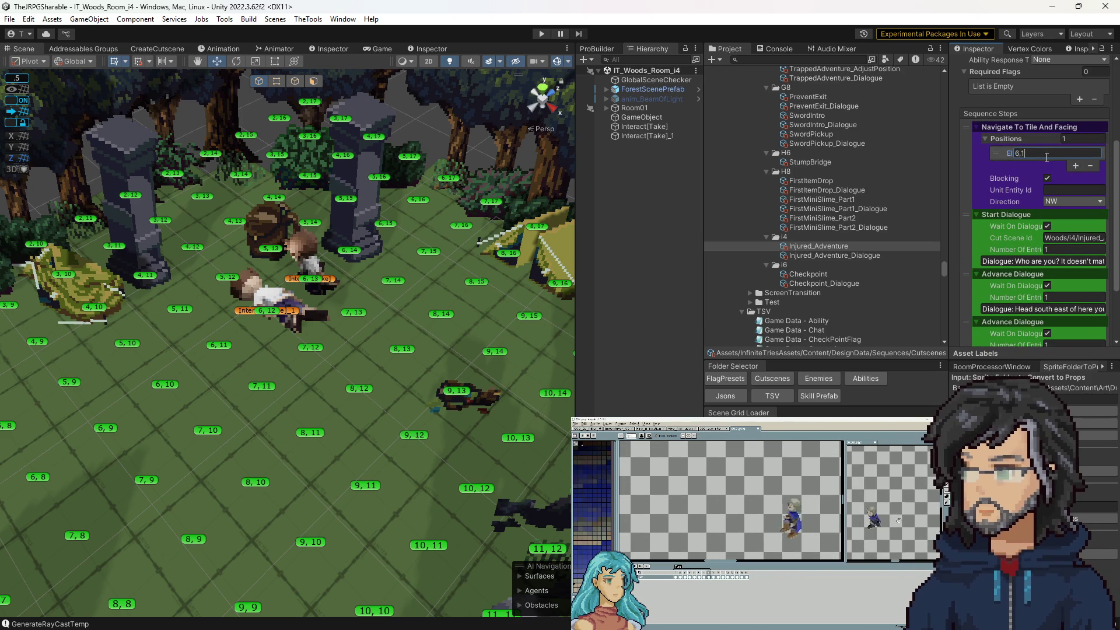
click(1058, 190)
text(Player)
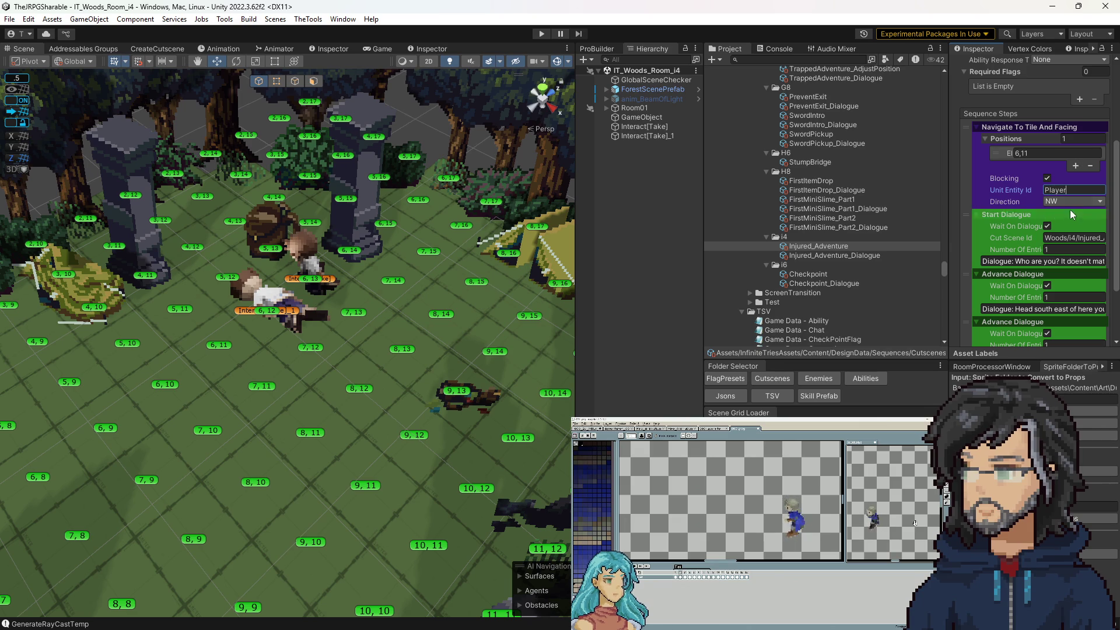
click(1056, 201)
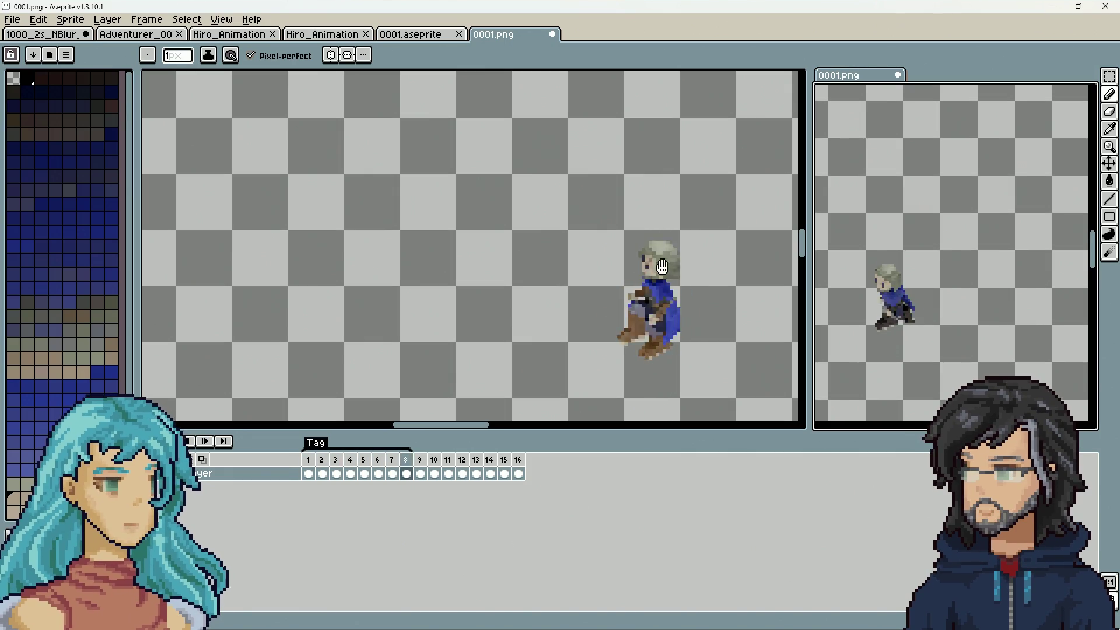
Step: Zoom the preview in on the adventurer sprite while the 0001.png animation loops
scroll(942, 315, up, 2)
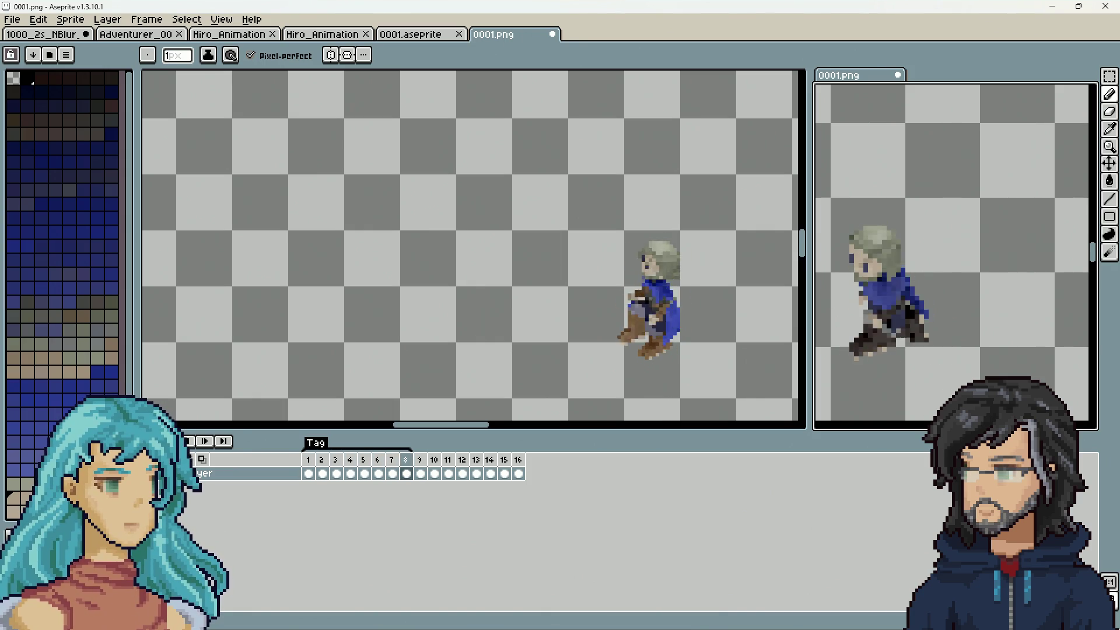
Step: Close 0001.png without saving its changes
click(552, 35)
click(588, 350)
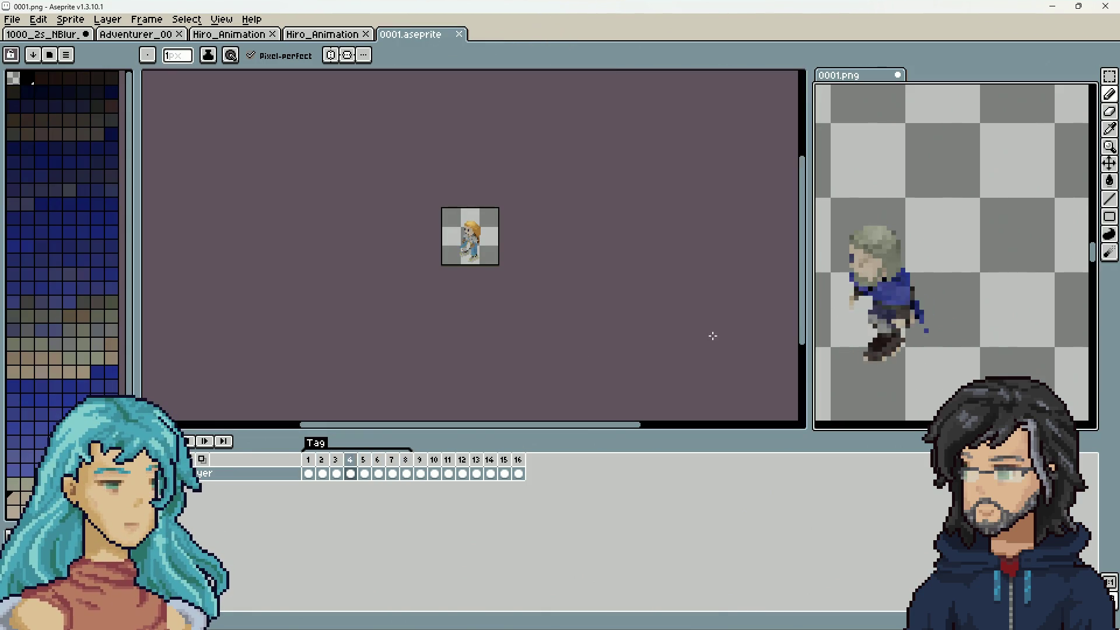
drag(890, 307, 903, 312)
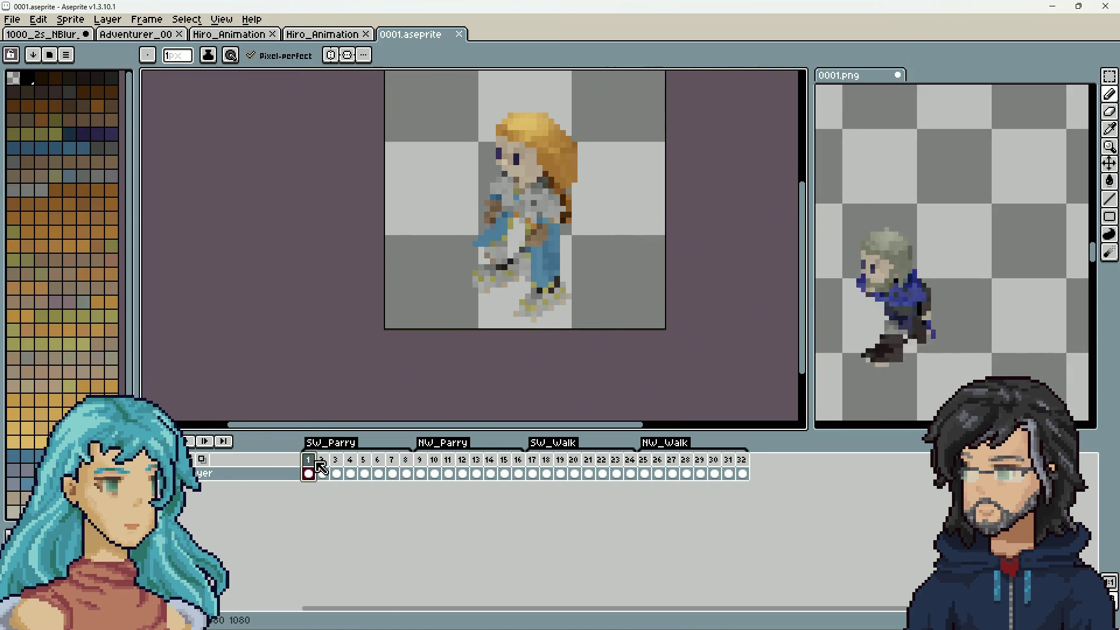
Step: Play the SW_Walk animation starting at frame 17, then switch to Blender
click(535, 462)
key(Return)
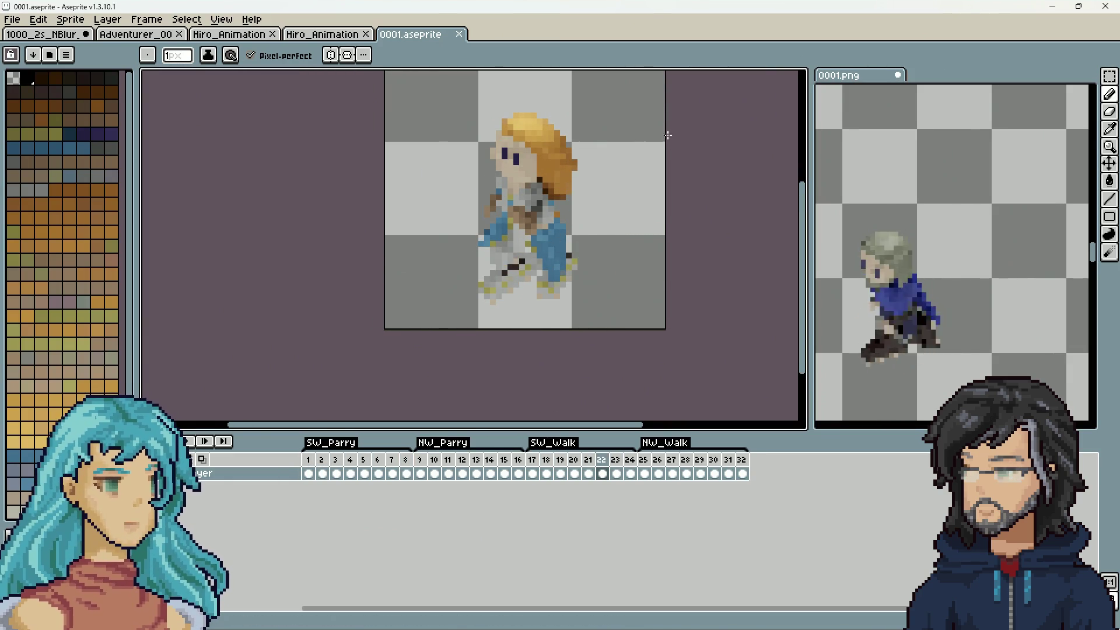
click(1012, 216)
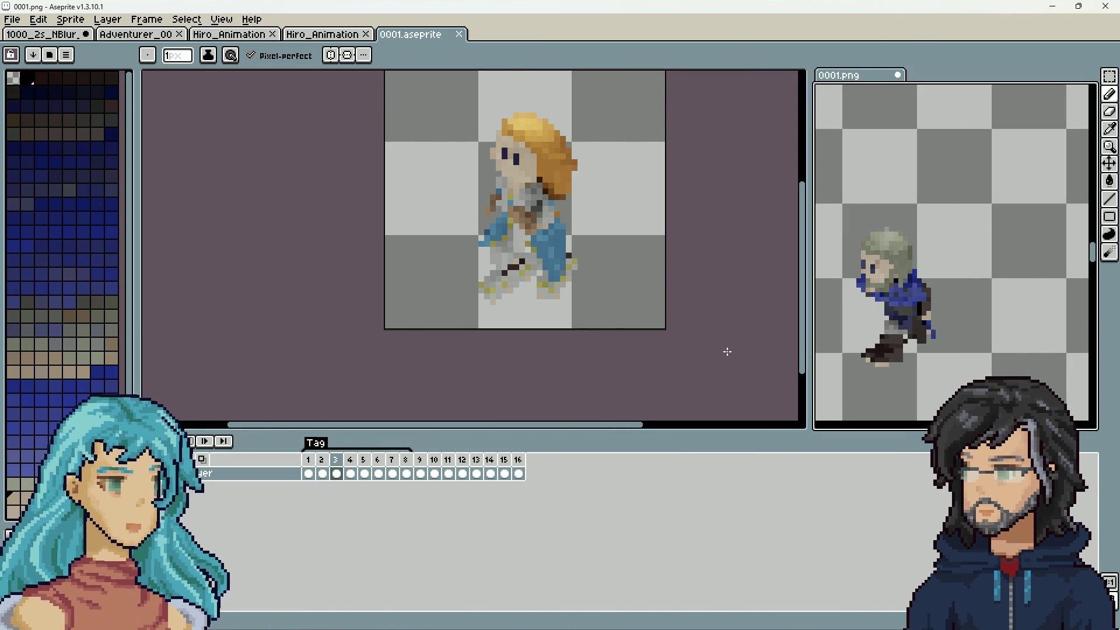
scroll(758, 338, down, 1)
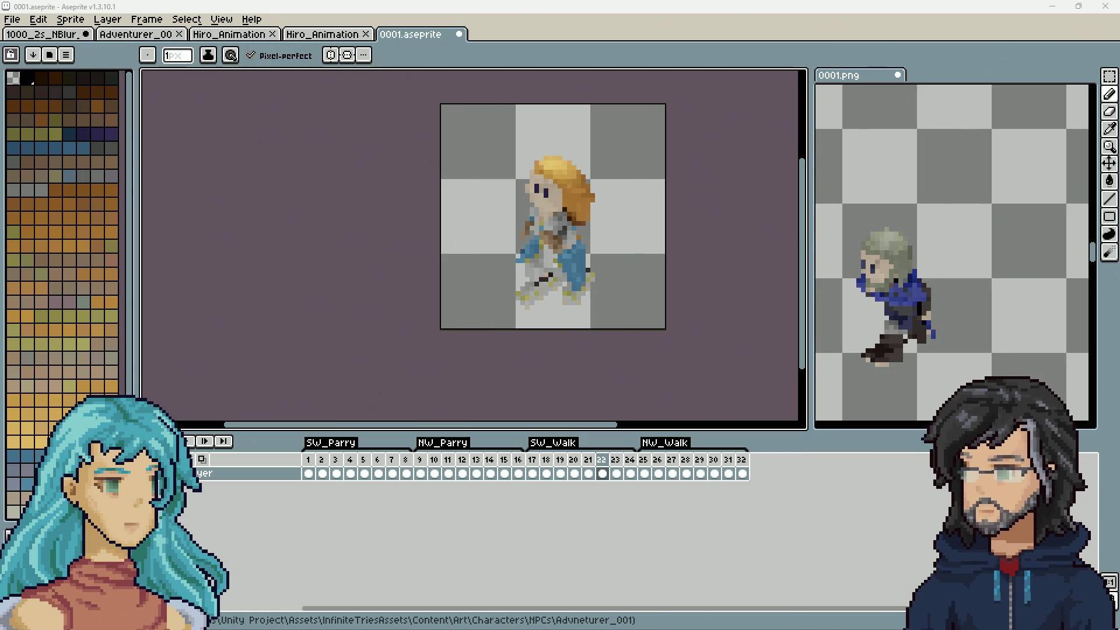
key(alt+Tab)
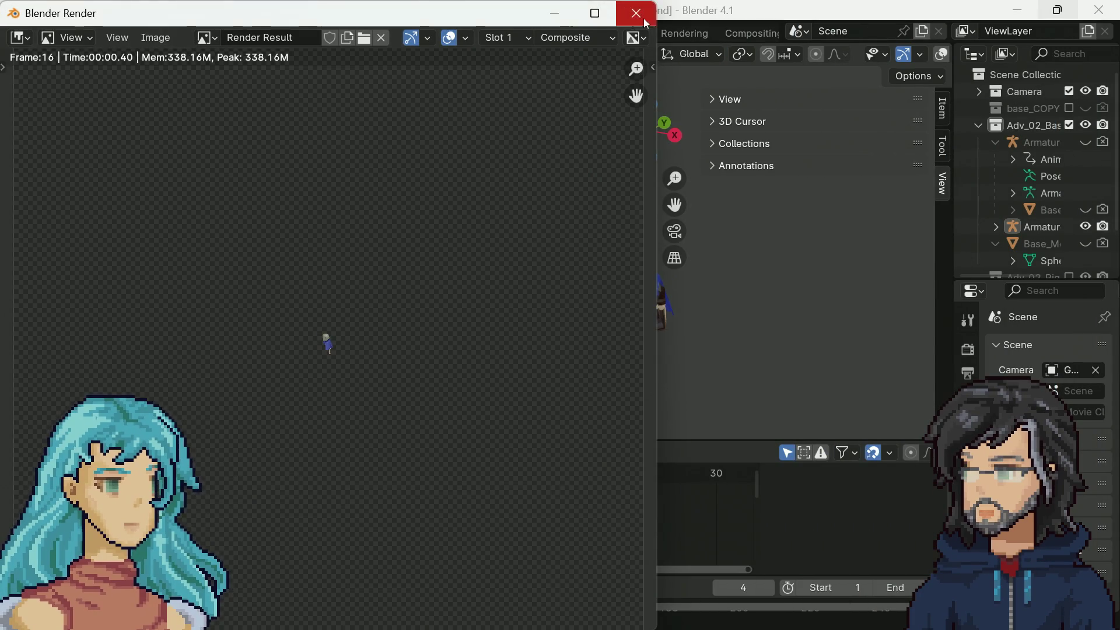
Step: Close the render result, orbit around the takashi character, and switch to the Layout workspace
click(635, 13)
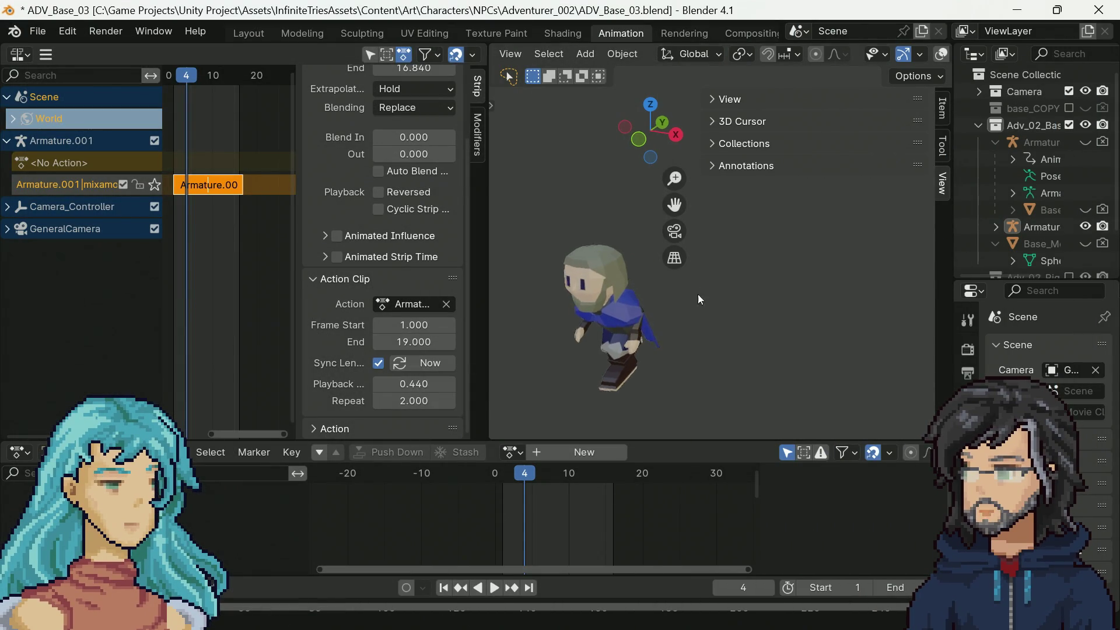
scroll(641, 369, down, 4)
mouse_move(688, 353)
middle_down()
mouse_move(831, 317)
mouse_move(799, 326)
mouse_move(693, 310)
mouse_move(578, 325)
middle_up()
mouse_move(646, 377)
middle_down()
mouse_move(785, 344)
mouse_move(827, 318)
middle_up()
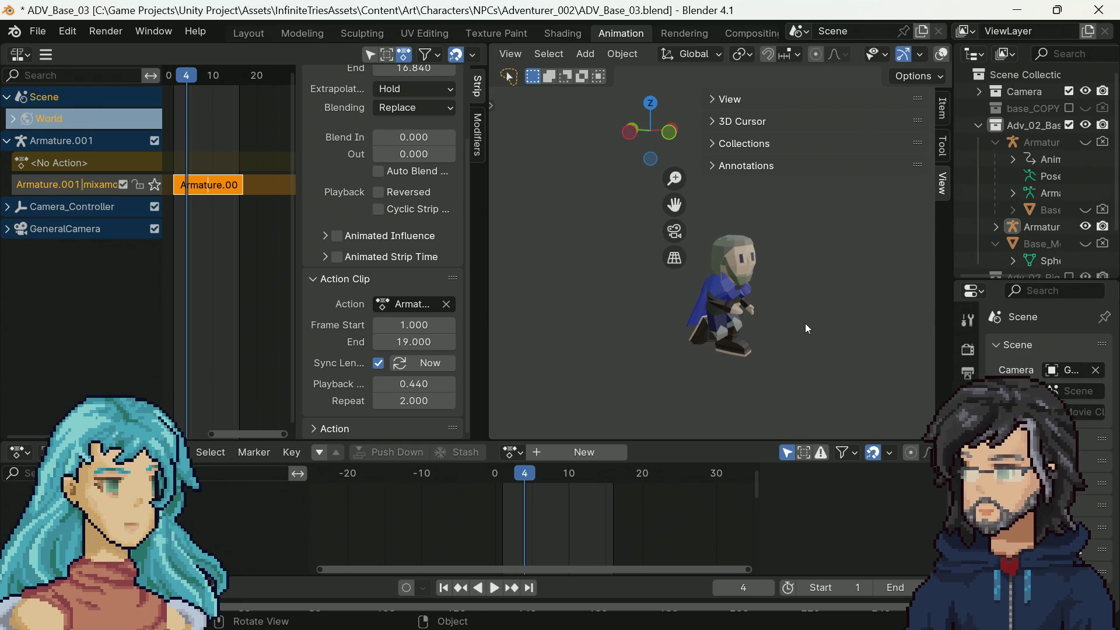
scroll(801, 324, up, 1)
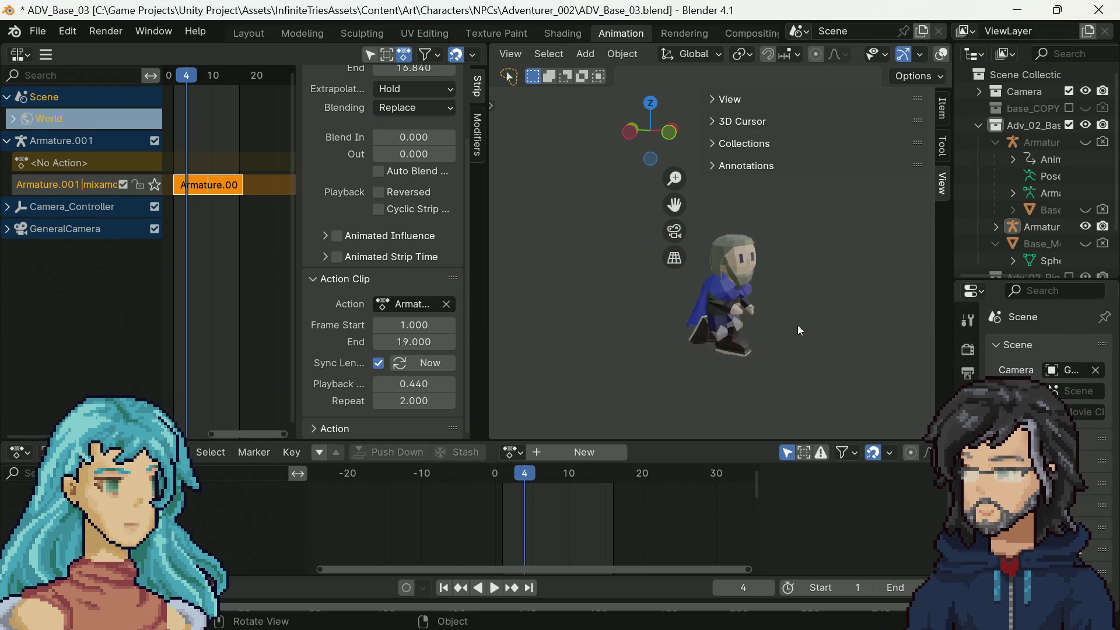
scroll(797, 324, up, 2)
middle_drag(818, 343, 743, 324)
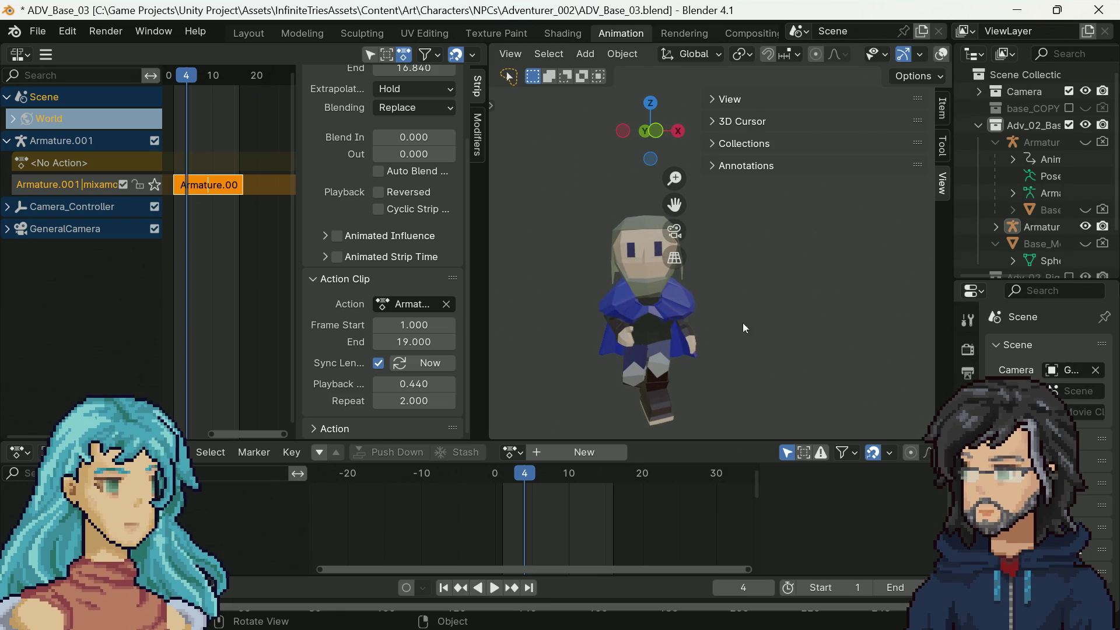
click(247, 38)
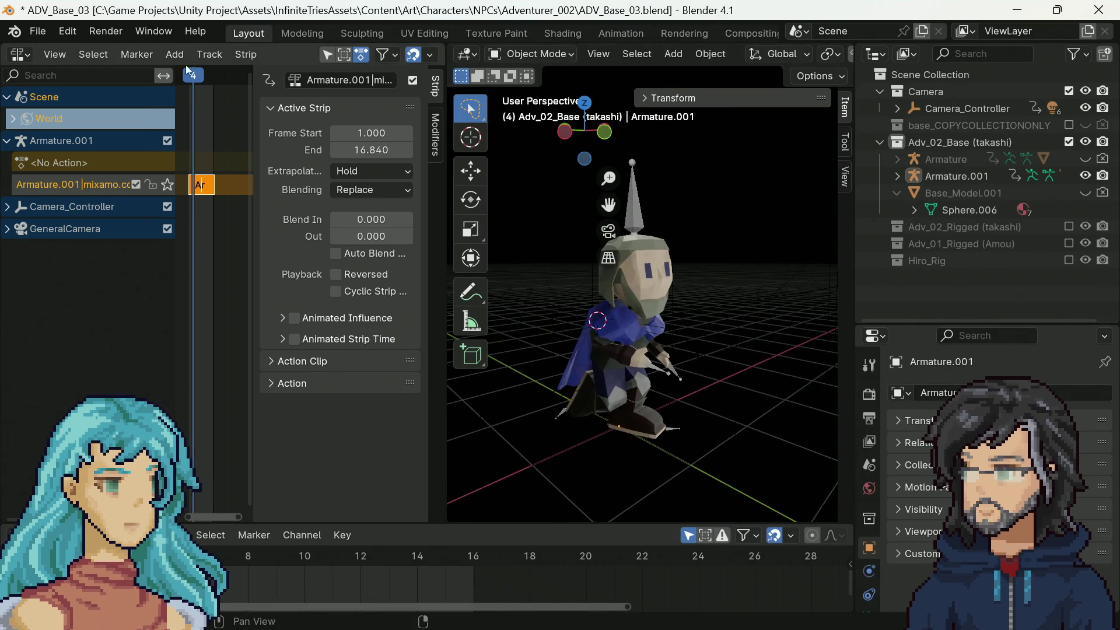
Step: Open ADV_Base_01.blend from recent files without saving the current file
click(38, 31)
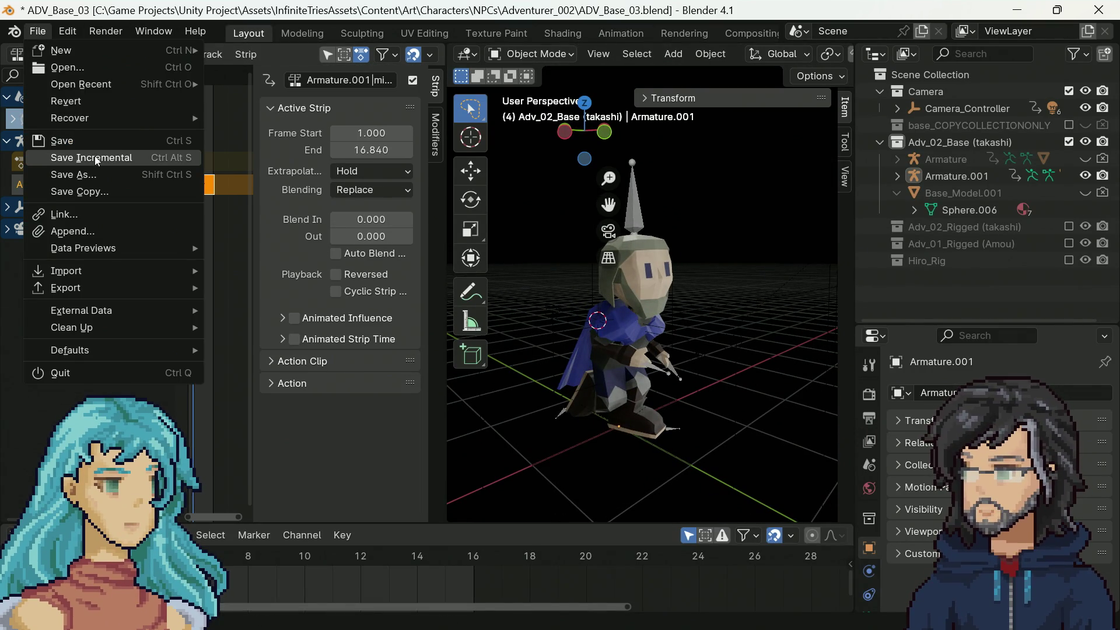
mouse_move(142, 86)
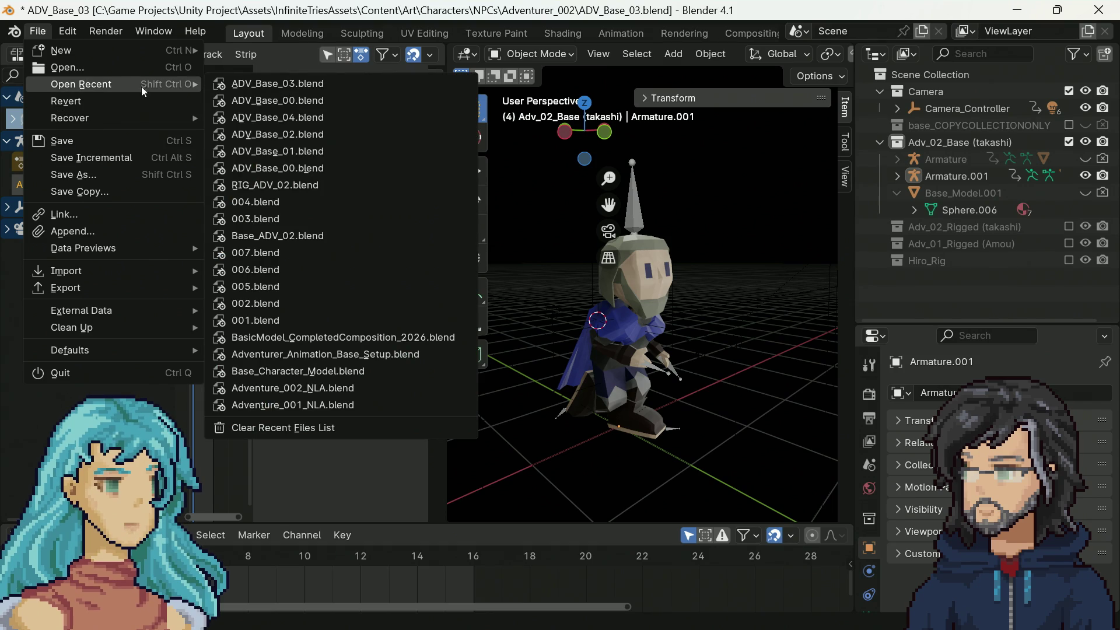
click(327, 157)
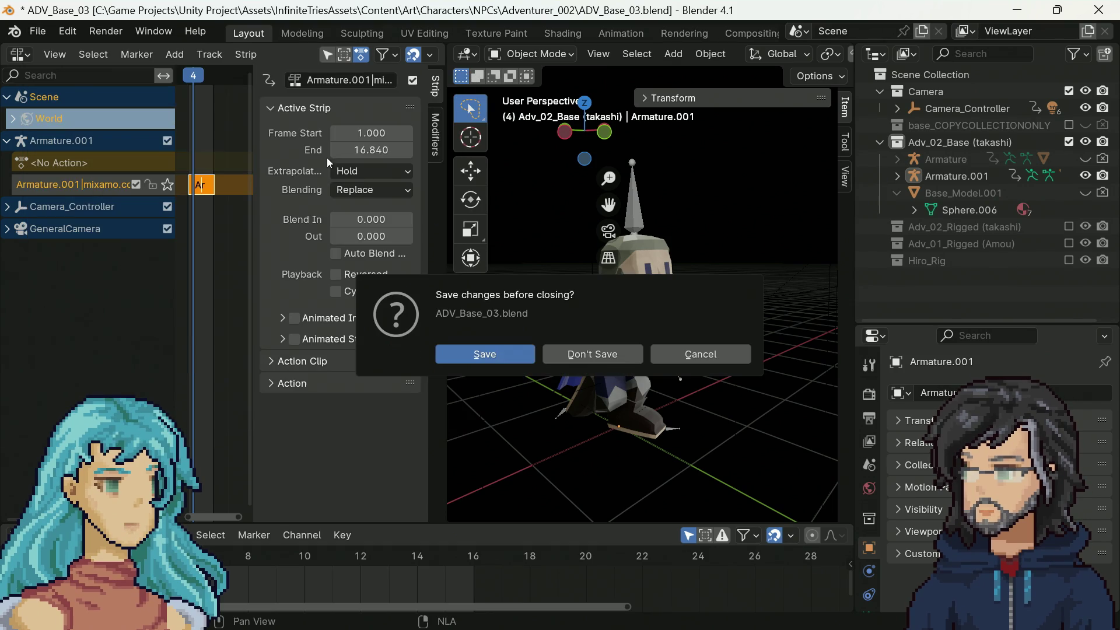
click(592, 356)
mouse_move(496, 378)
middle_down()
mouse_move(663, 388)
mouse_move(482, 305)
mouse_move(612, 322)
middle_up()
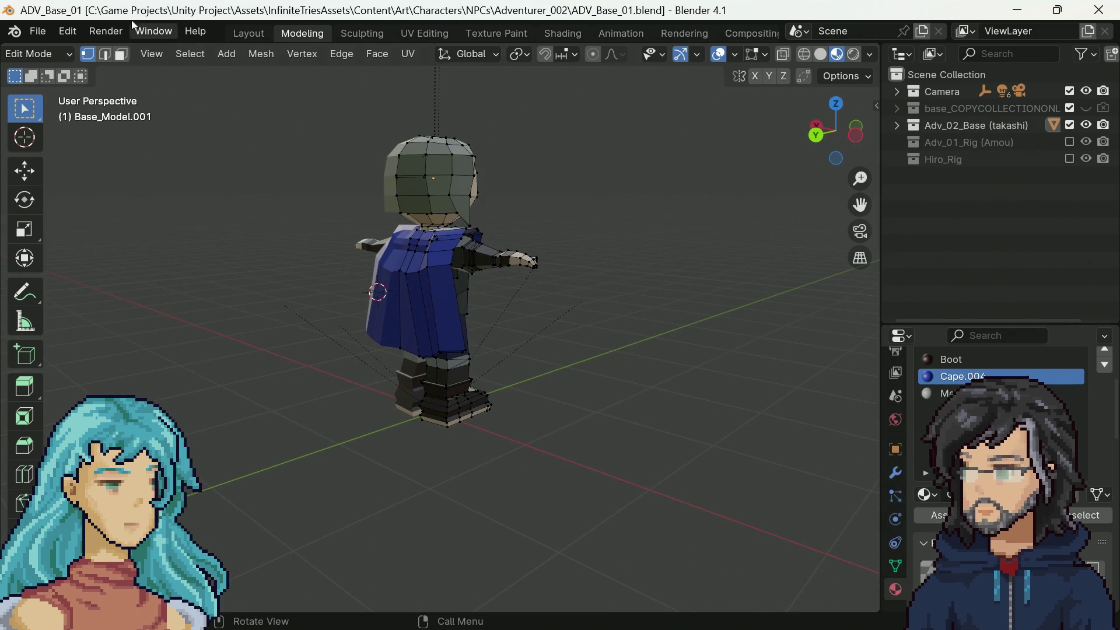
Step: Try reopening ADV_Base_00.blend, then browse the Adventurer_002 folder's .blend files
click(29, 33)
mouse_move(86, 85)
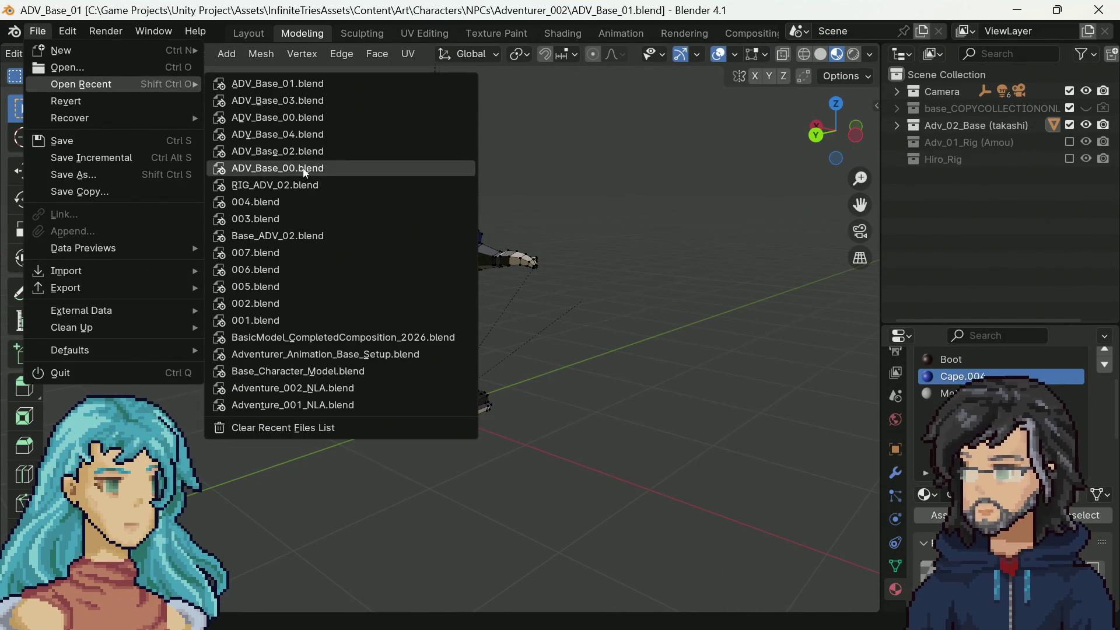
mouse_move(480, 215)
middle_down()
mouse_move(642, 283)
mouse_move(315, 177)
middle_up()
click(37, 34)
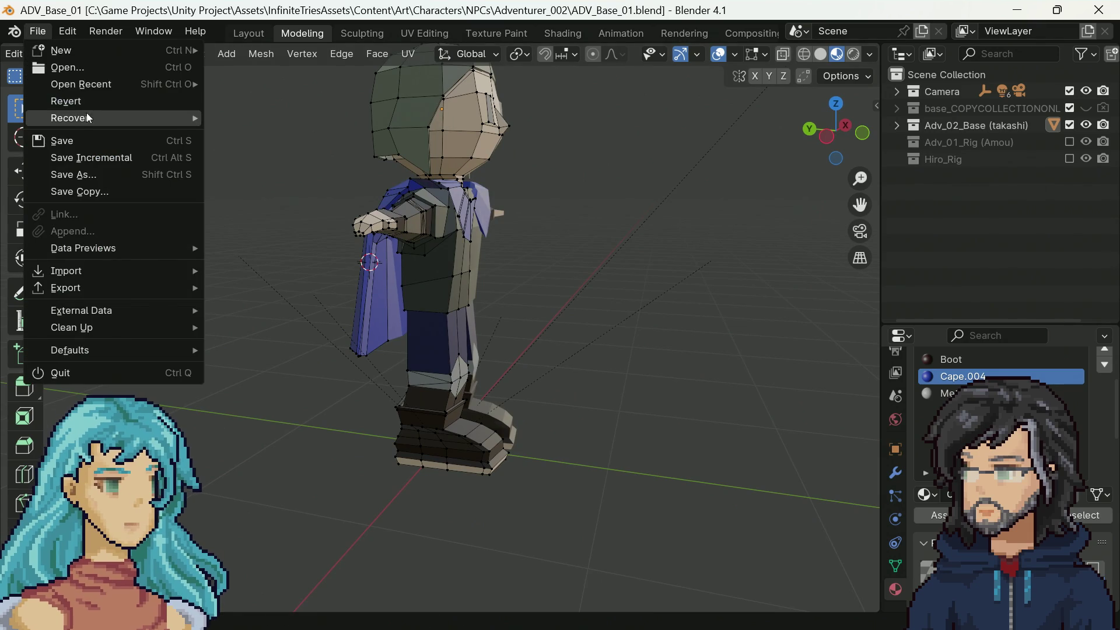
mouse_move(88, 87)
click(329, 170)
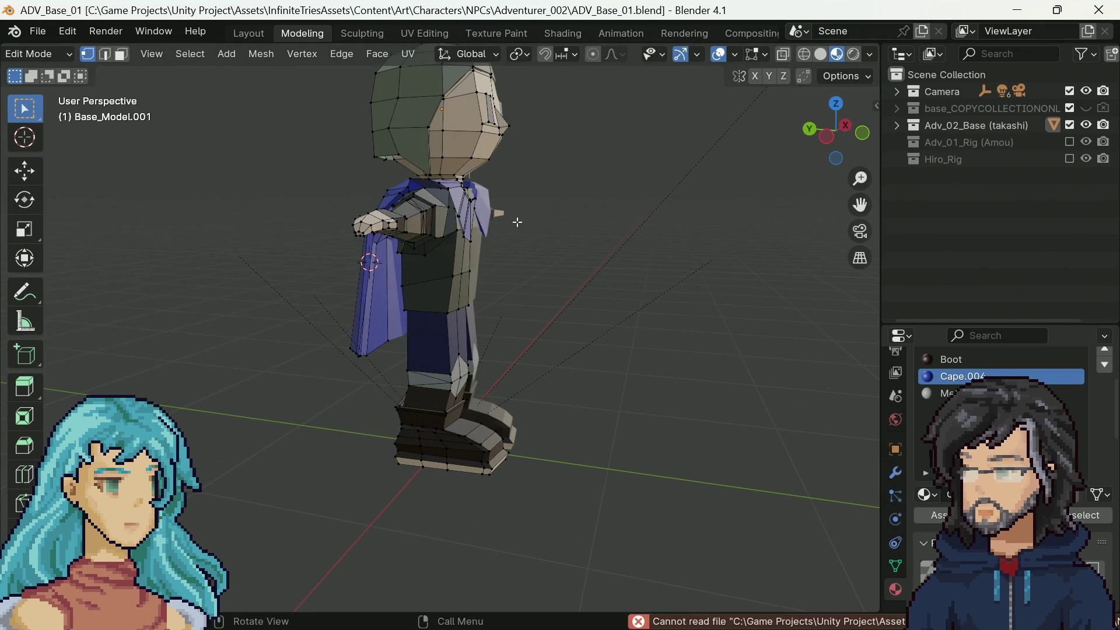
click(36, 33)
click(69, 70)
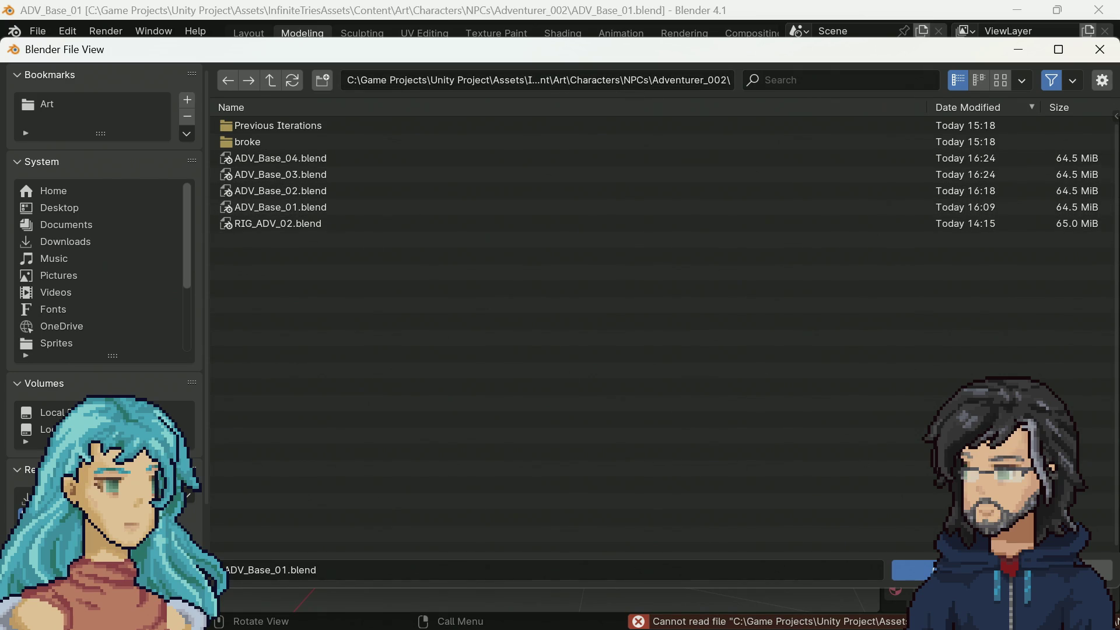
Step: Dismiss the file browser and load ADV_Base_02.blend from recent files
key(Return)
mouse_move(558, 309)
middle_down()
mouse_move(509, 281)
mouse_move(420, 275)
middle_up()
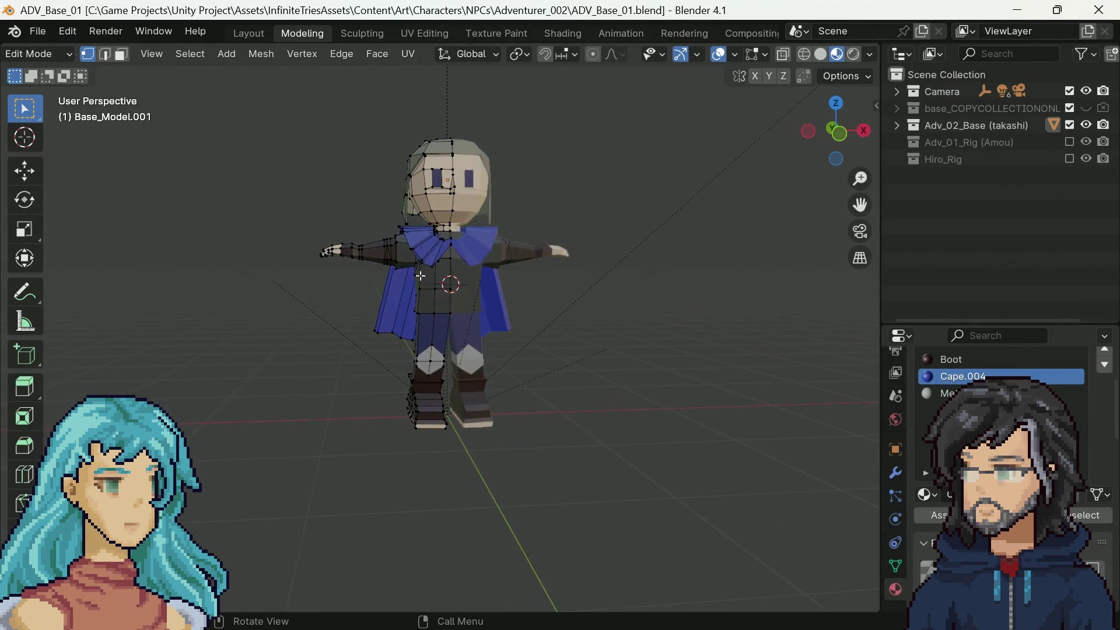
click(38, 31)
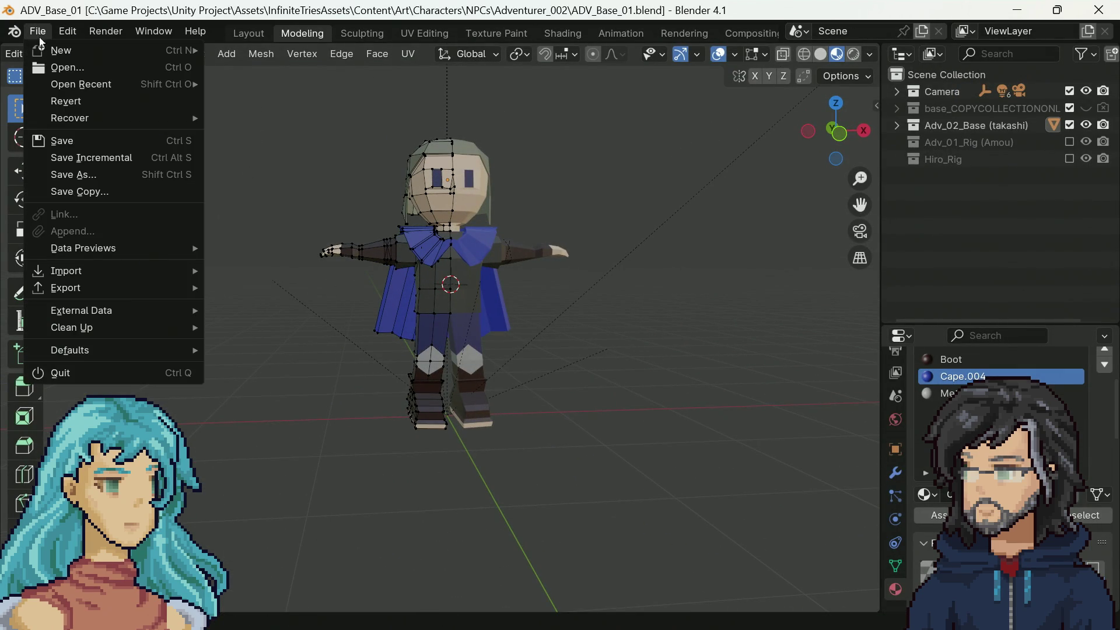
mouse_move(97, 87)
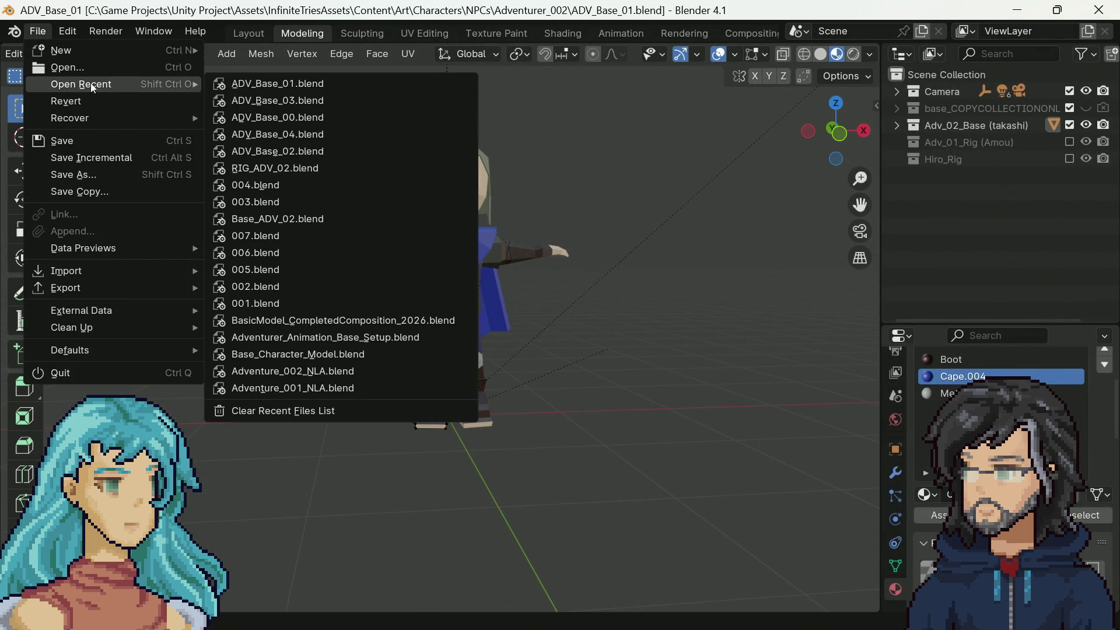
click(324, 151)
mouse_move(490, 251)
middle_down()
mouse_move(520, 270)
mouse_move(624, 263)
middle_up()
Step: Open ADV_Base_03.blend from the folder and inspect the character from behind
click(43, 29)
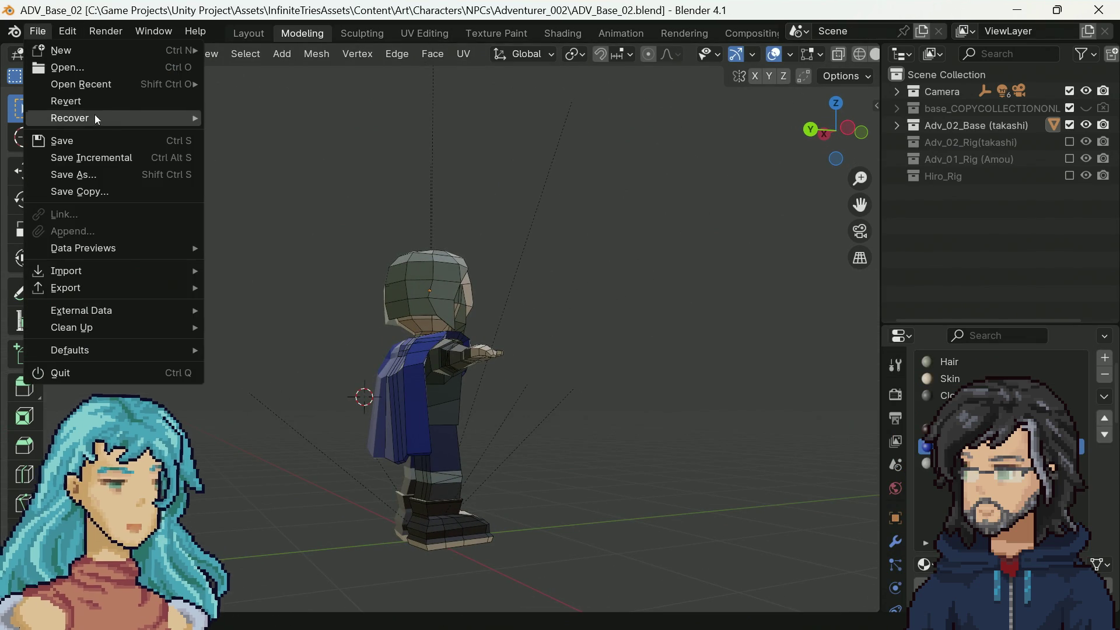
mouse_move(102, 120)
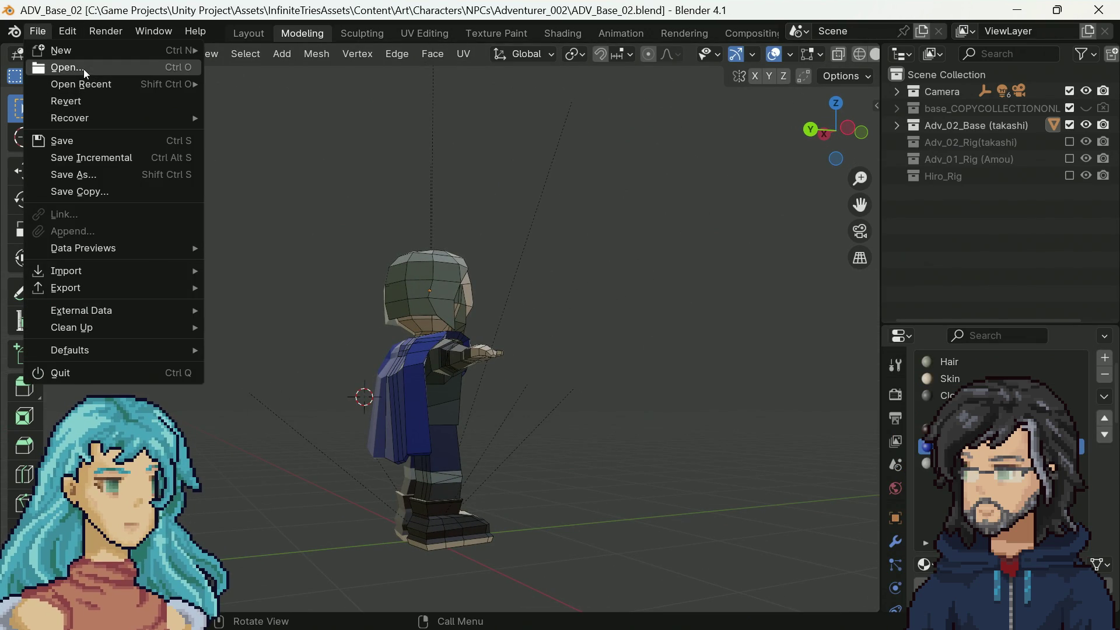
click(169, 68)
click(315, 175)
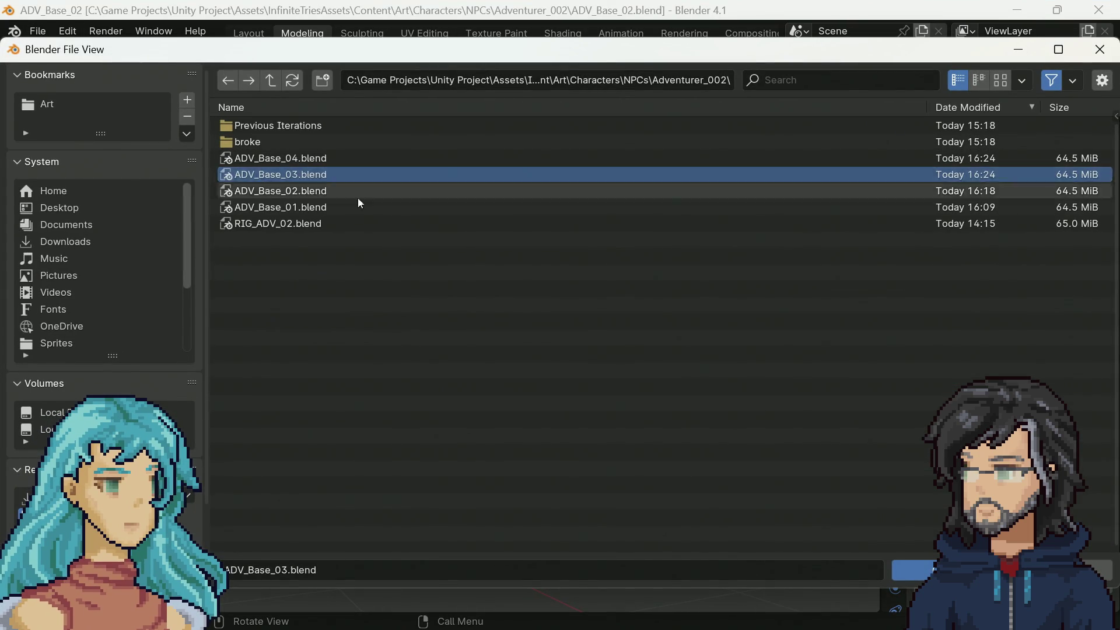
click(911, 580)
scroll(575, 419, up, 5)
mouse_move(562, 375)
middle_down()
mouse_move(525, 533)
mouse_move(321, 374)
mouse_move(343, 490)
mouse_move(292, 474)
mouse_move(561, 341)
mouse_move(457, 388)
middle_up()
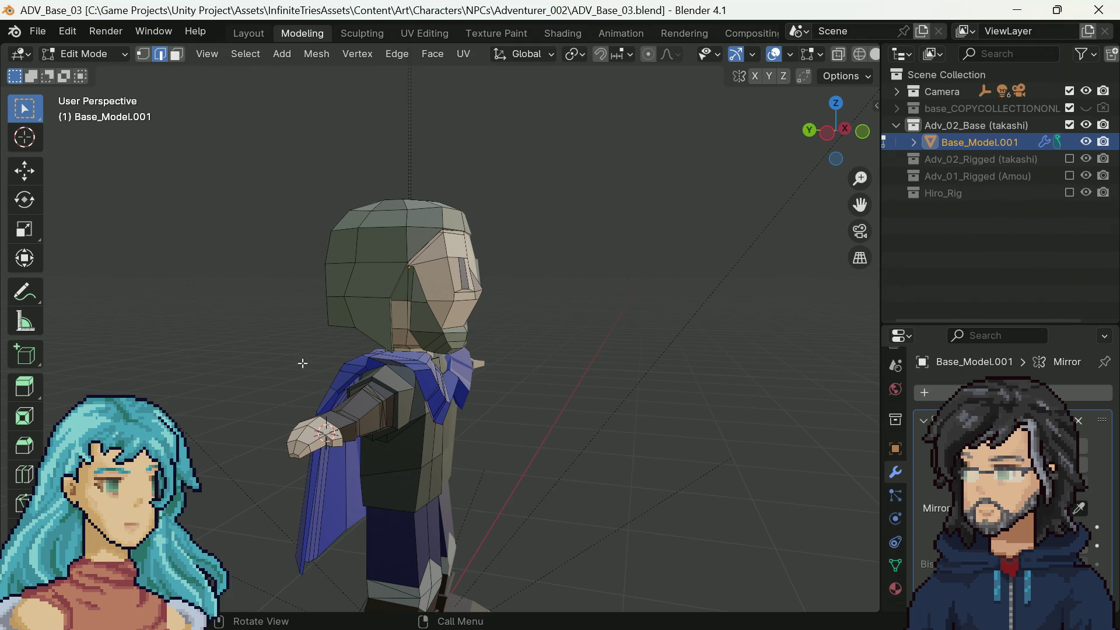
mouse_move(404, 404)
middle_down()
mouse_move(583, 403)
mouse_move(373, 368)
mouse_move(312, 380)
mouse_move(362, 270)
middle_up()
Step: Load the RIG_ADV_02.blend rig file from recent files and view it in perspective
click(39, 33)
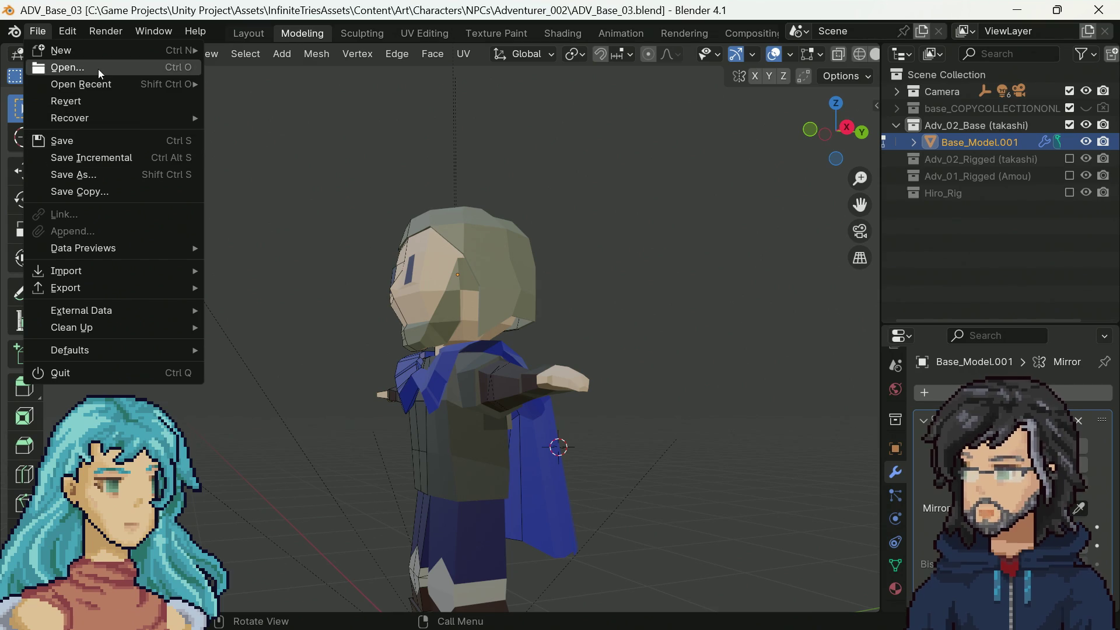
mouse_move(111, 84)
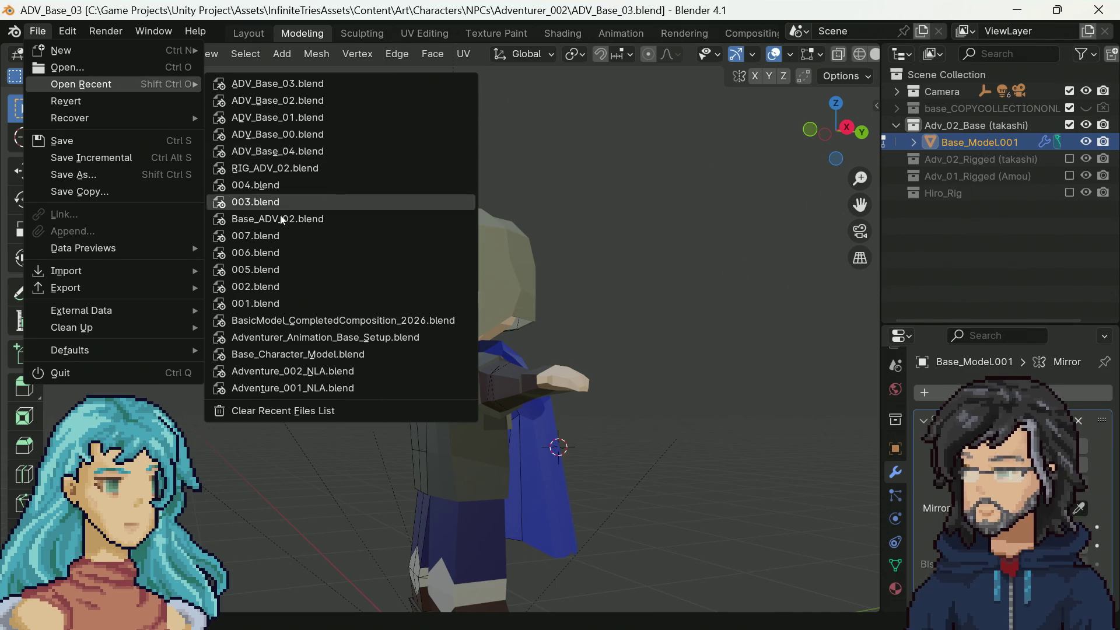
click(303, 169)
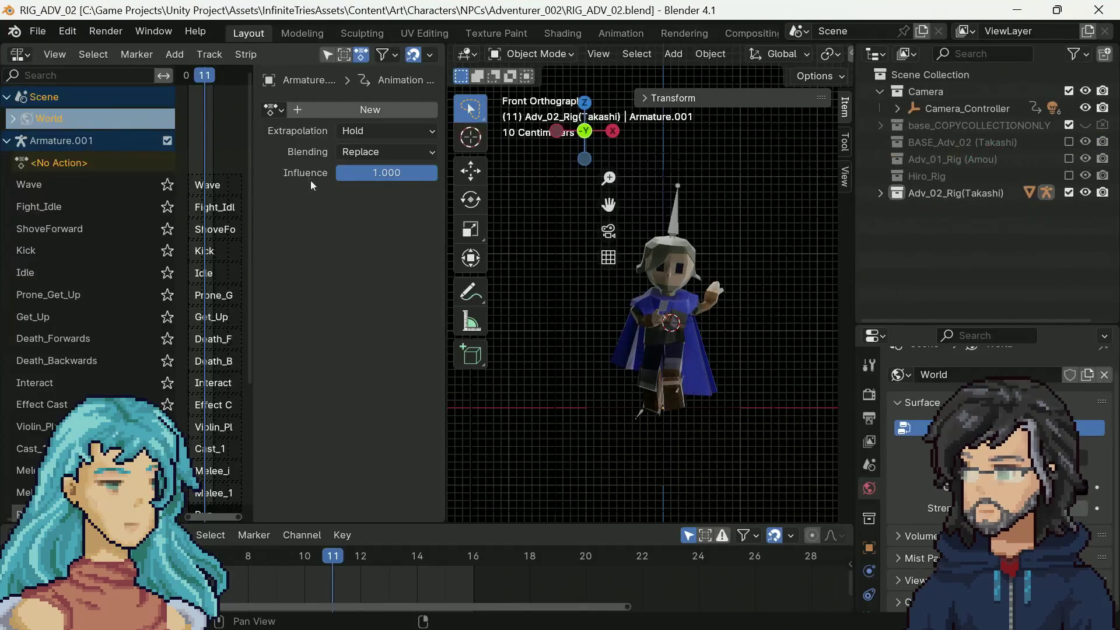
middle_drag(748, 290, 668, 297)
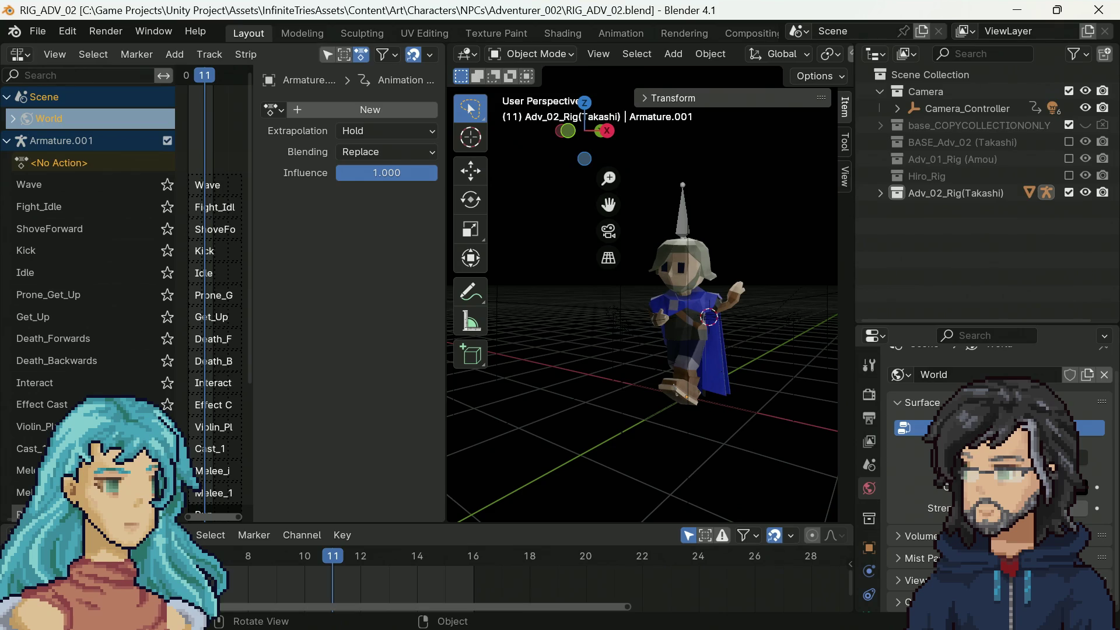
click(38, 31)
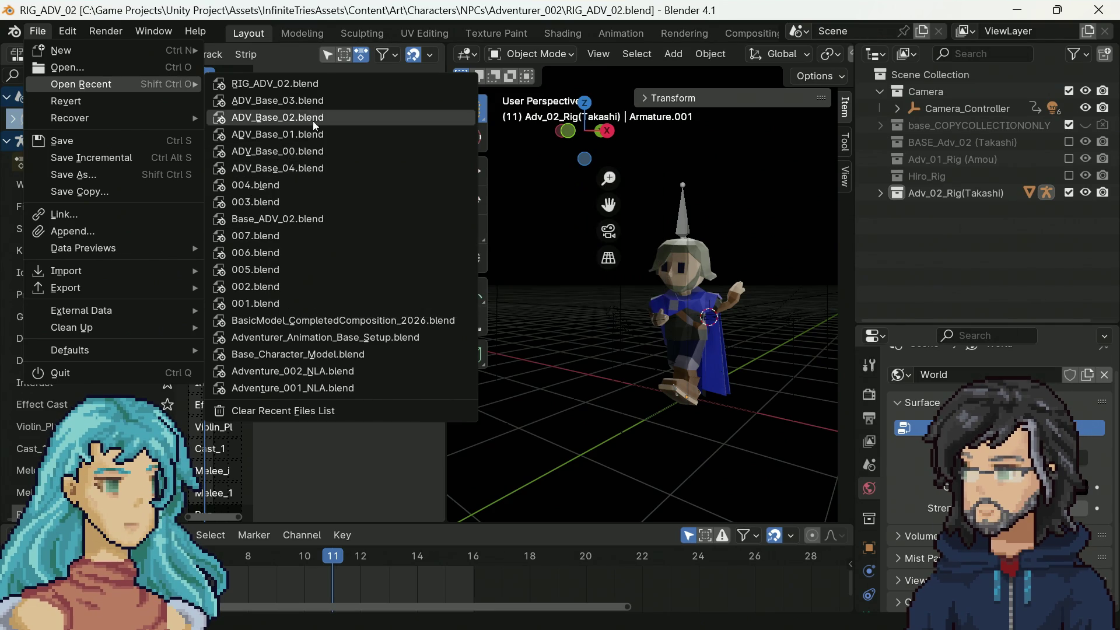
Step: Open ADV_Base_00.blend from the NPCs/Aventurer_003 folder
click(82, 66)
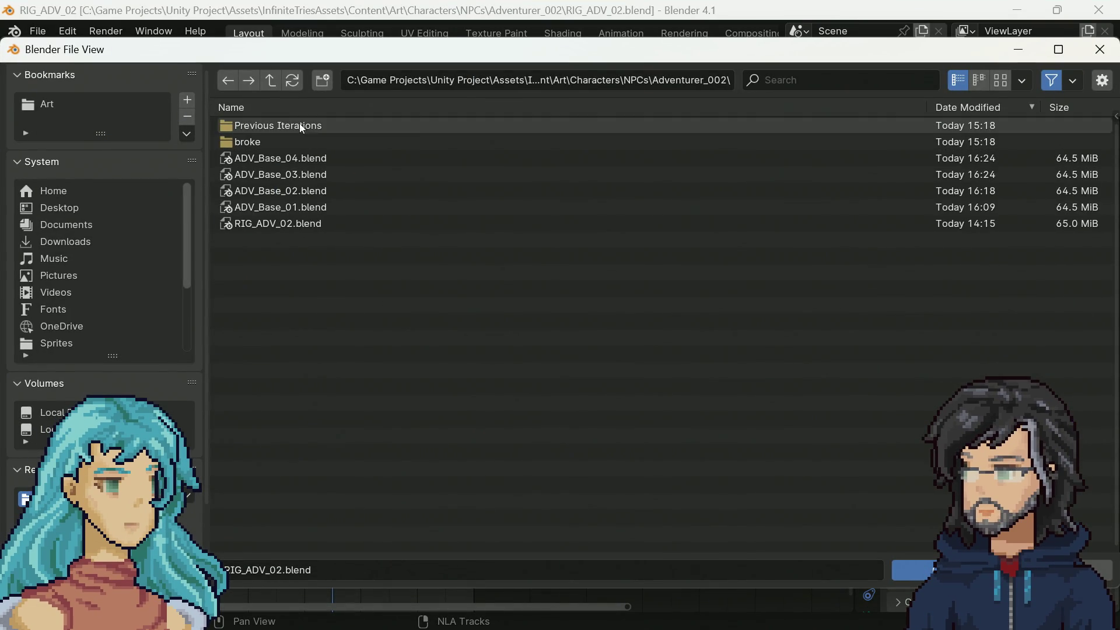
click(273, 80)
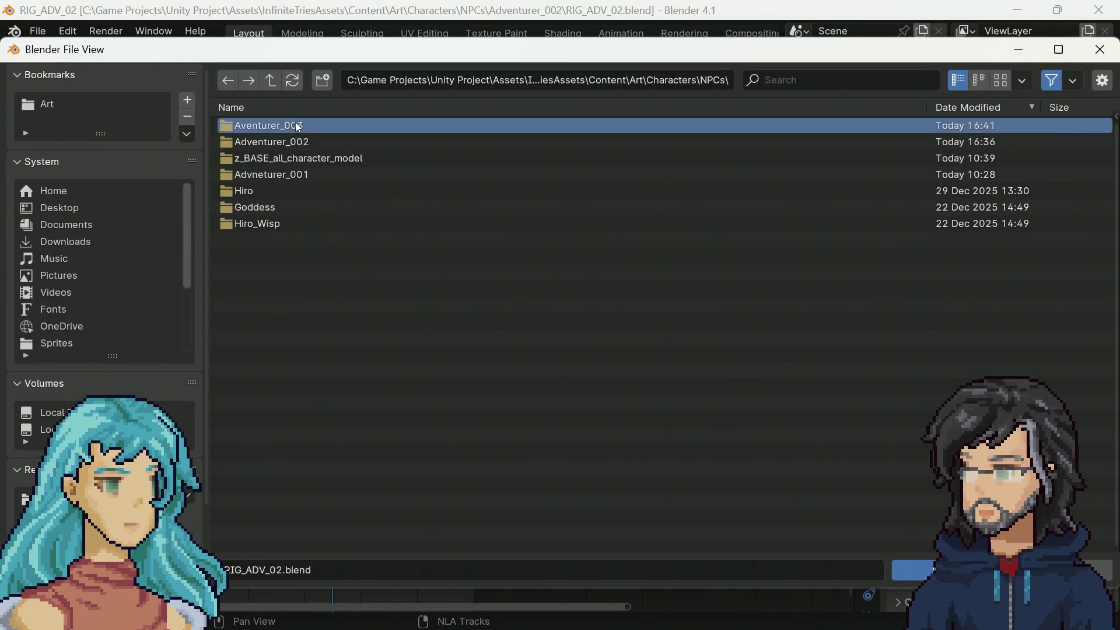
double_click(295, 124)
double_click(295, 128)
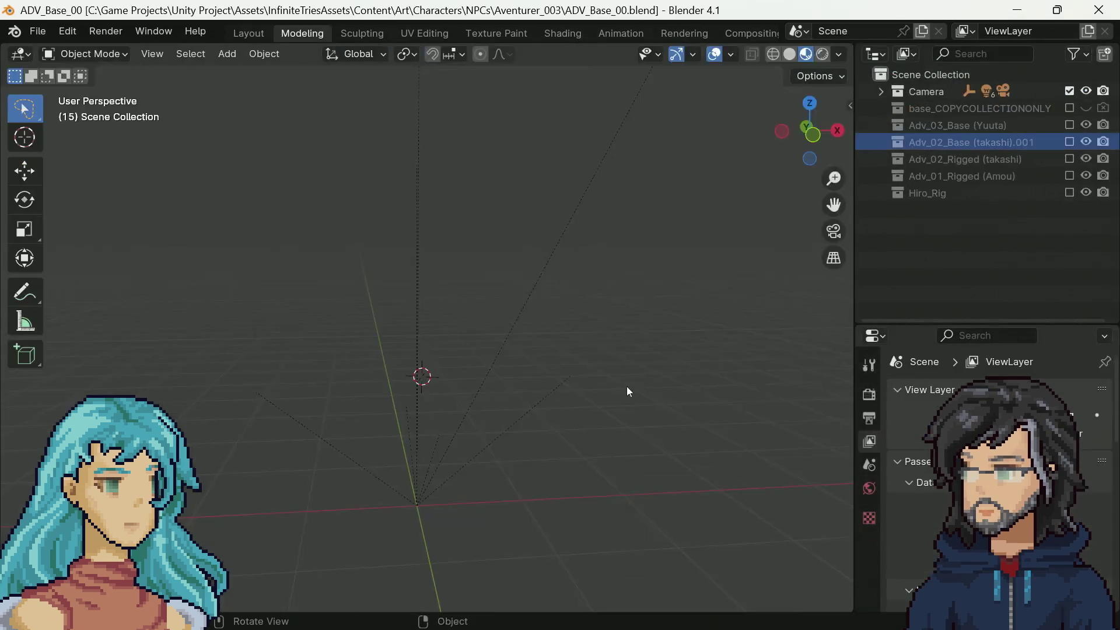
Step: Include the Adv_03_Base (Yuuta) collection in the scene and switch to the Layout workspace
click(1070, 125)
click(1086, 125)
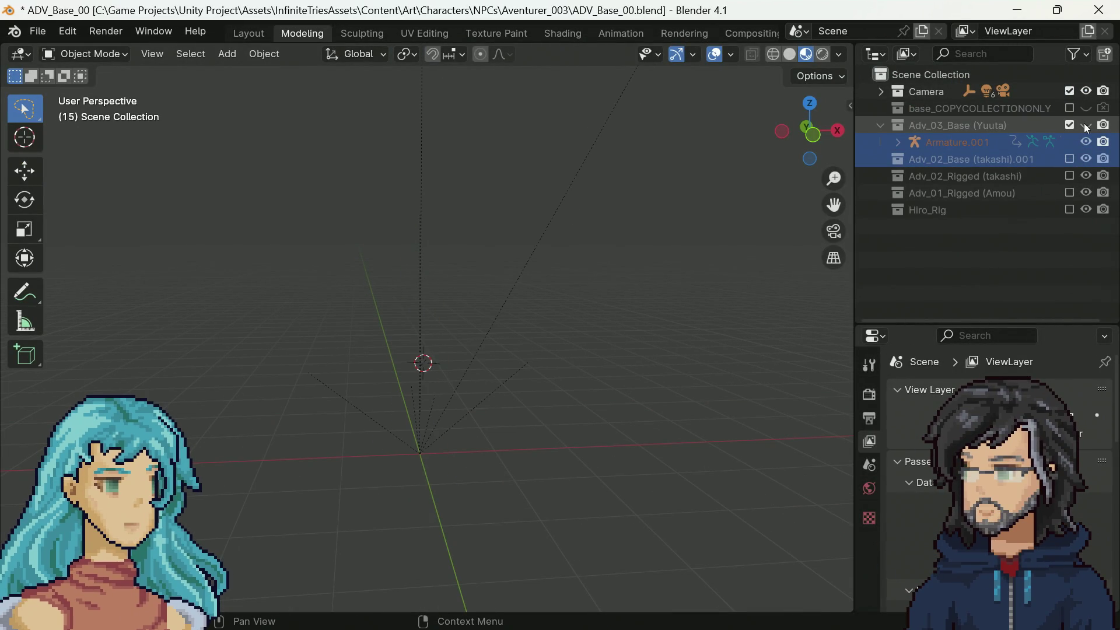
click(1086, 126)
mouse_move(529, 364)
middle_down()
mouse_move(632, 344)
mouse_move(590, 383)
mouse_move(571, 362)
middle_up()
click(249, 36)
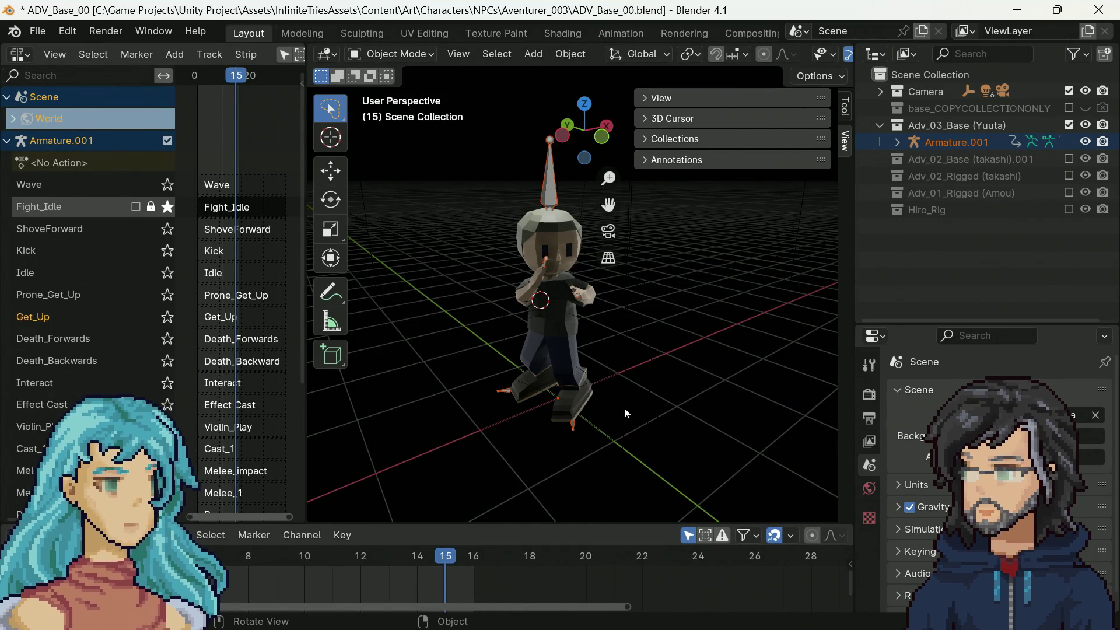
middle_drag(700, 406, 612, 394)
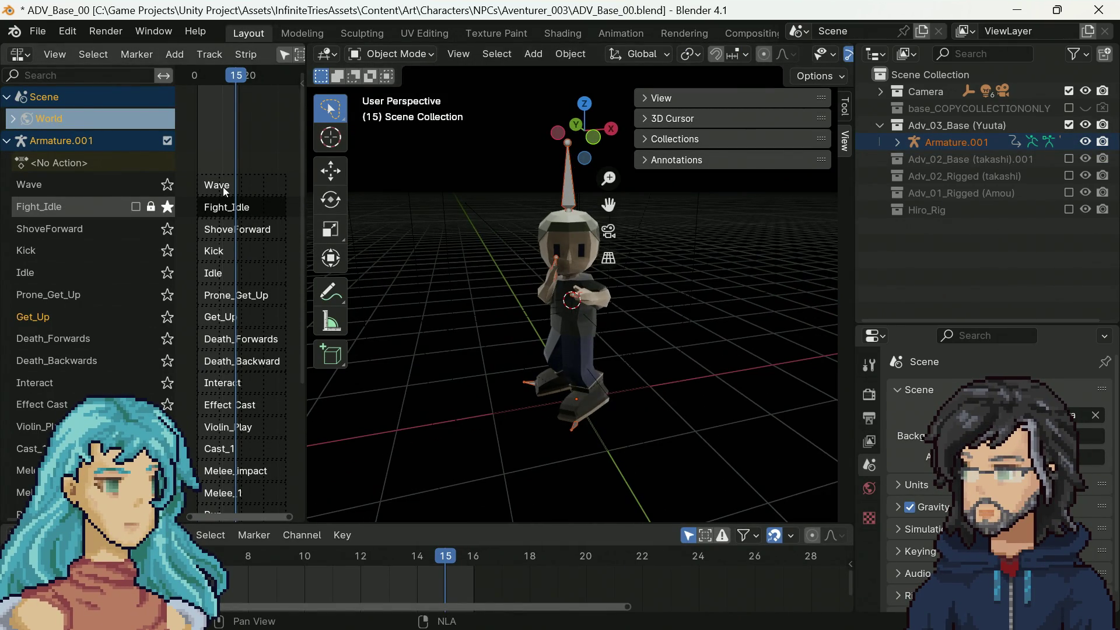
click(7, 141)
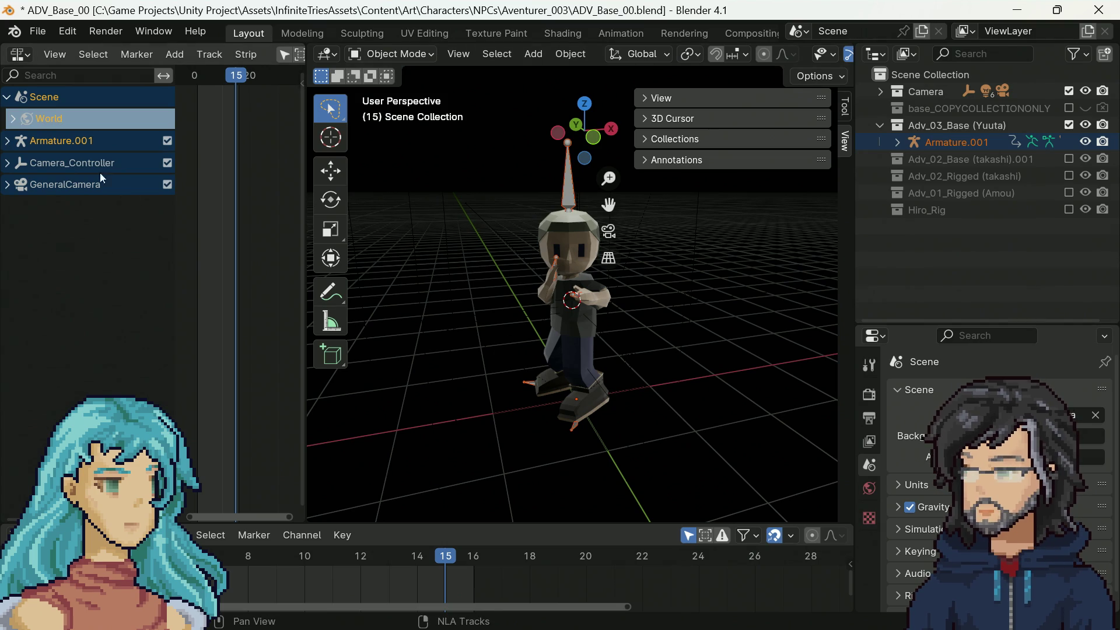
click(11, 140)
mouse_move(574, 370)
middle_down()
mouse_move(680, 348)
mouse_move(649, 338)
mouse_move(602, 356)
middle_up()
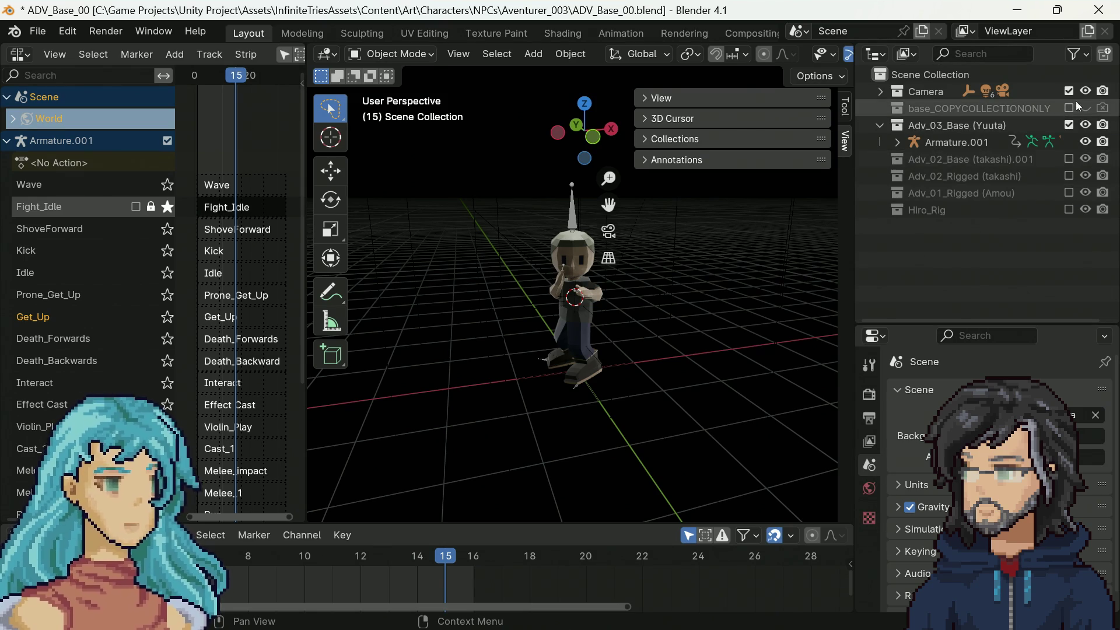
Step: Exclude the Yuuta collection and rename Adv_02_Base (takashi).001 to Adv_02_Base (takashi)
click(1067, 128)
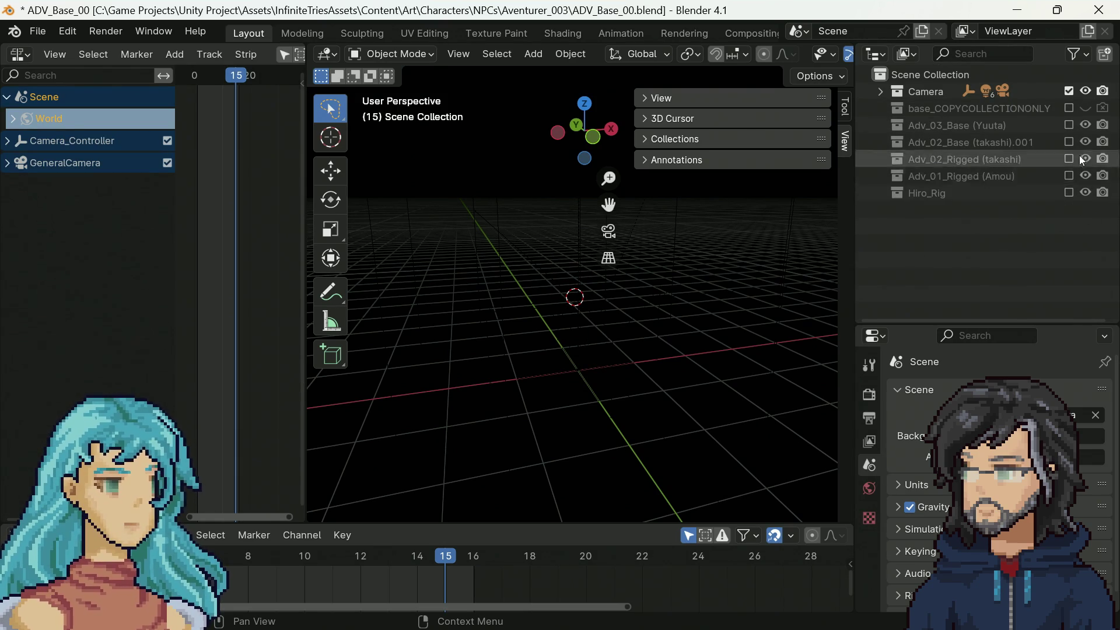
double_click(1036, 143)
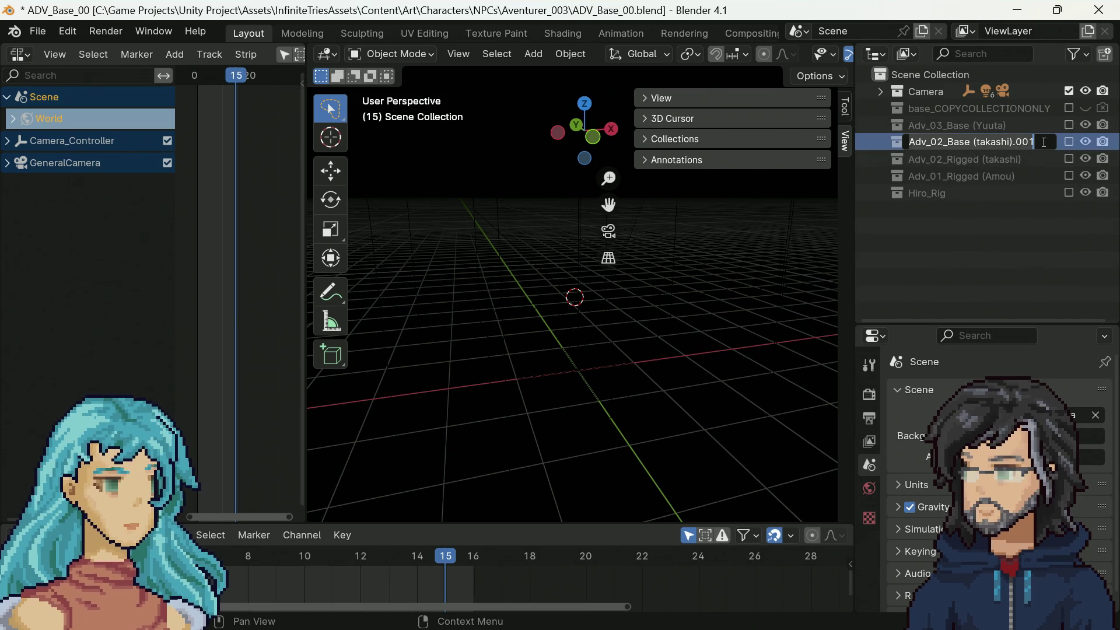
click(1046, 142)
key(BackSpace)
key(BackSpace)
key(BackSpace)
key(BackSpace)
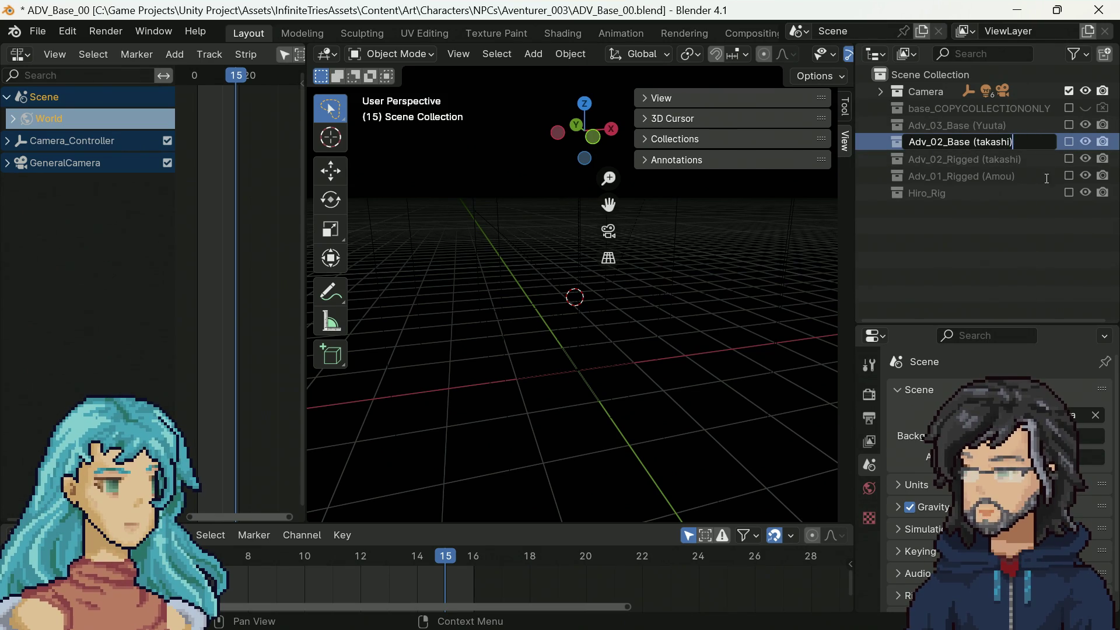
key(Return)
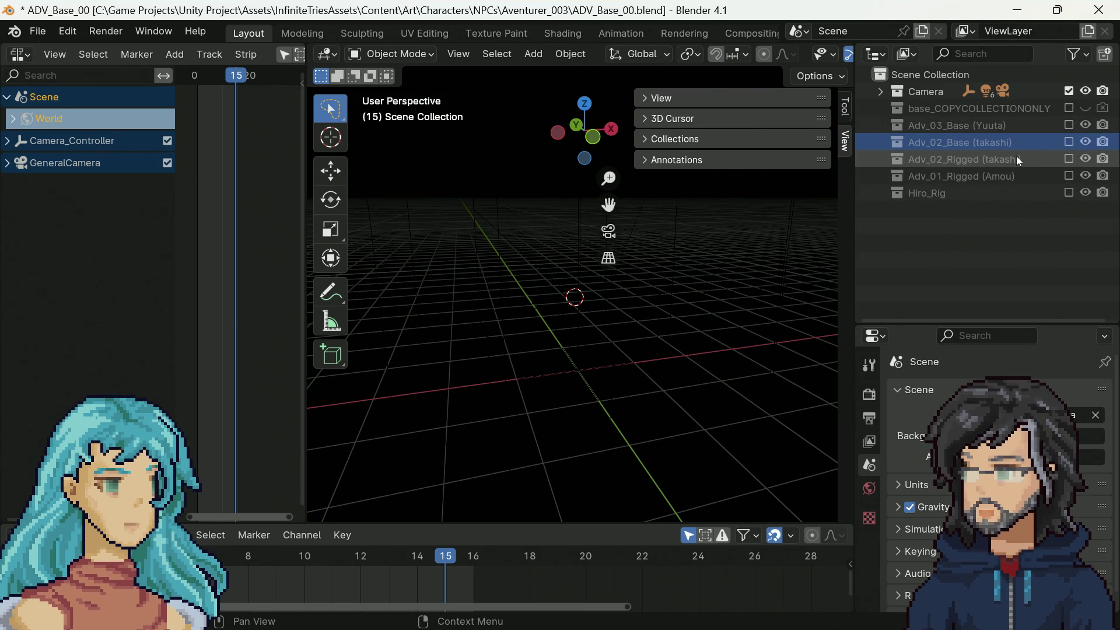
Step: Include the Adv_02_Rigged (takashi) collection and orbit around the rigged character
click(1069, 159)
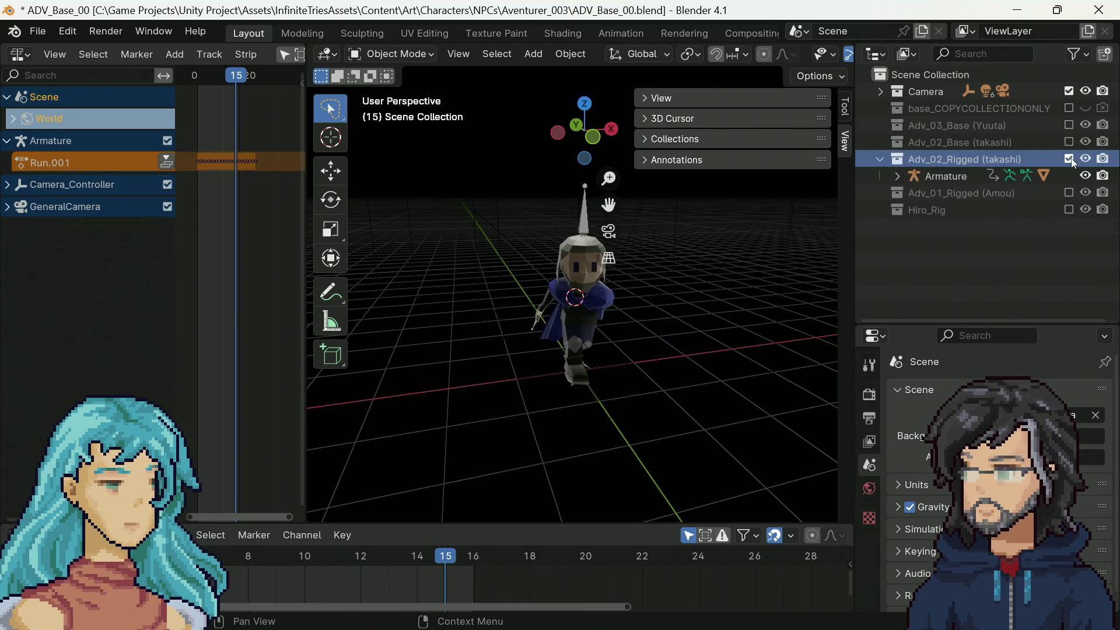
mouse_move(639, 345)
middle_down()
mouse_move(447, 322)
mouse_move(600, 331)
mouse_move(718, 368)
middle_up()
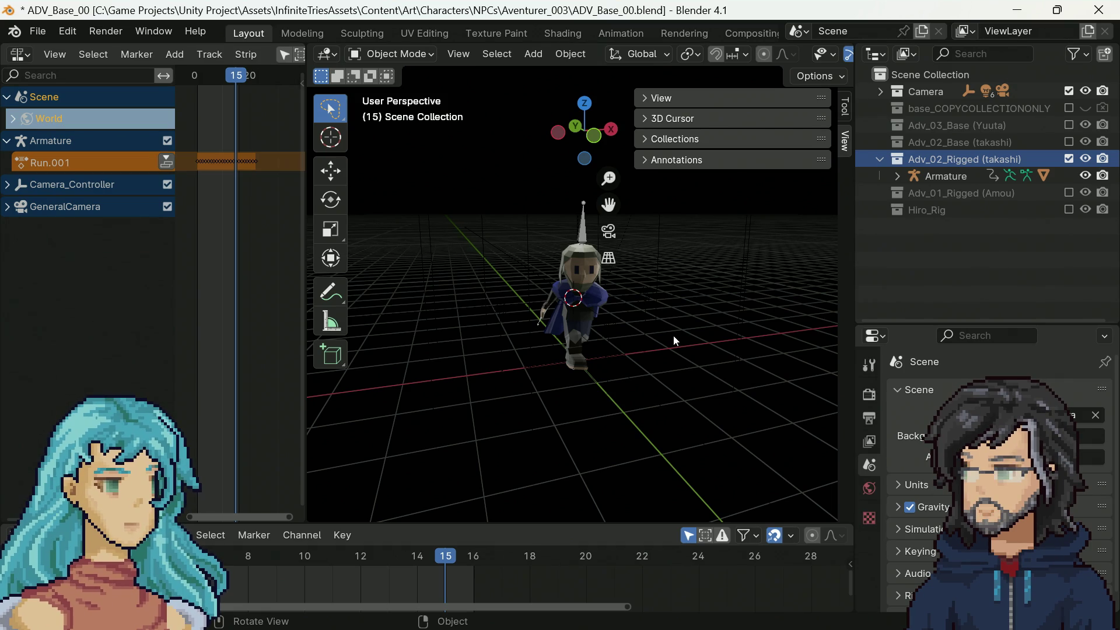
middle_drag(662, 334, 620, 333)
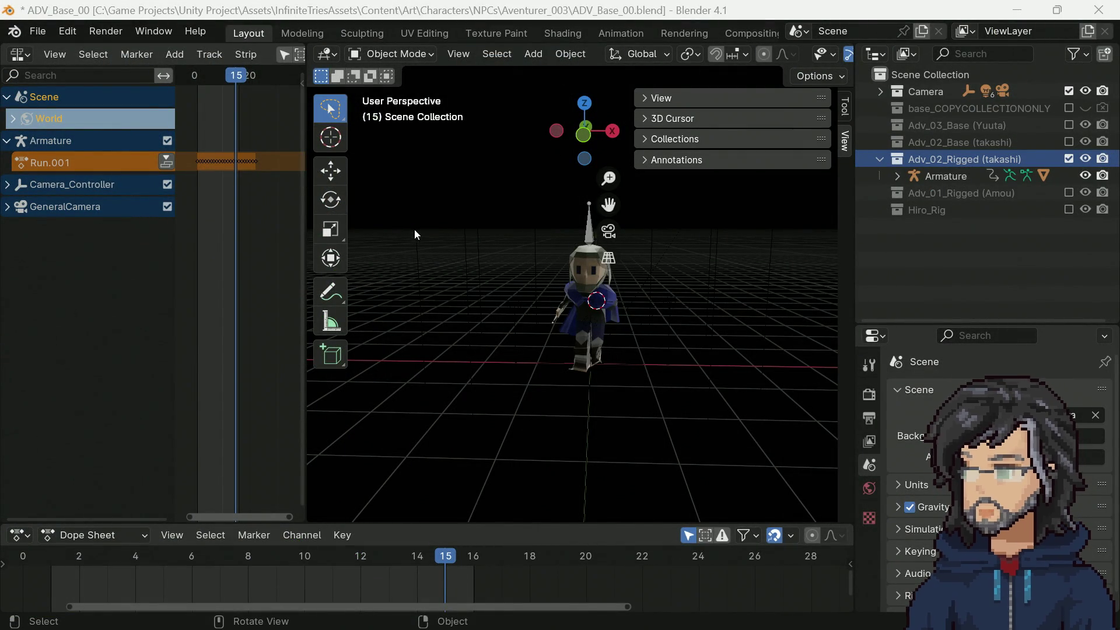
Step: Expand the takashi rig's Armature.004 down to mixamorig:Hips
click(898, 176)
click(898, 176)
click(898, 176)
click(914, 227)
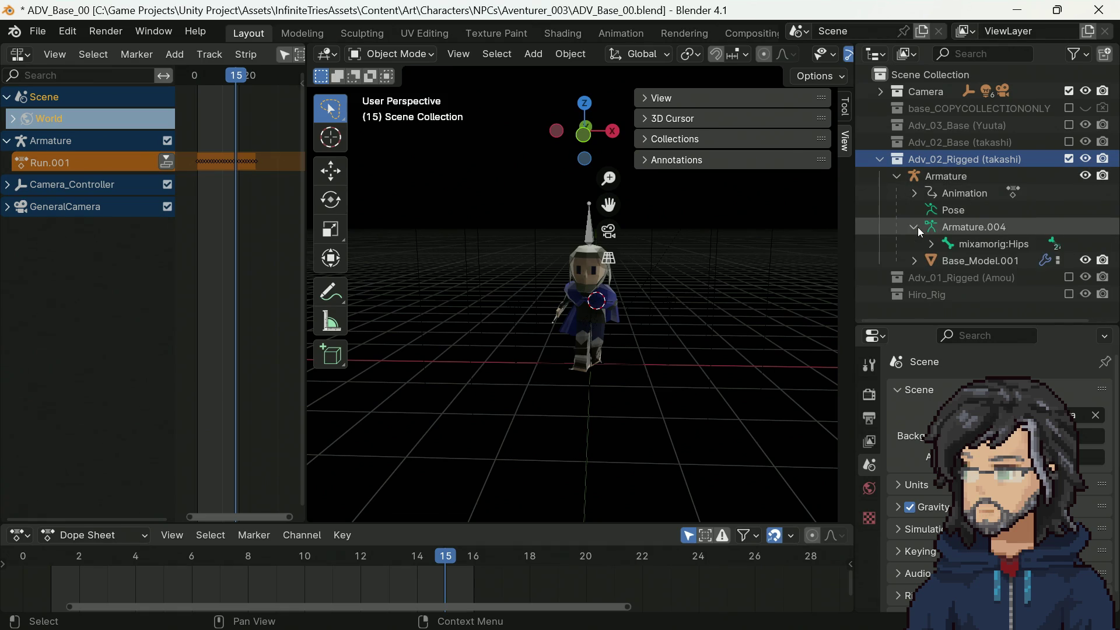
click(931, 244)
Step: Select LeftUpLeg and Spine, then refold and re-expand Hips to show Spine and both legs
scroll(968, 245, down, 2)
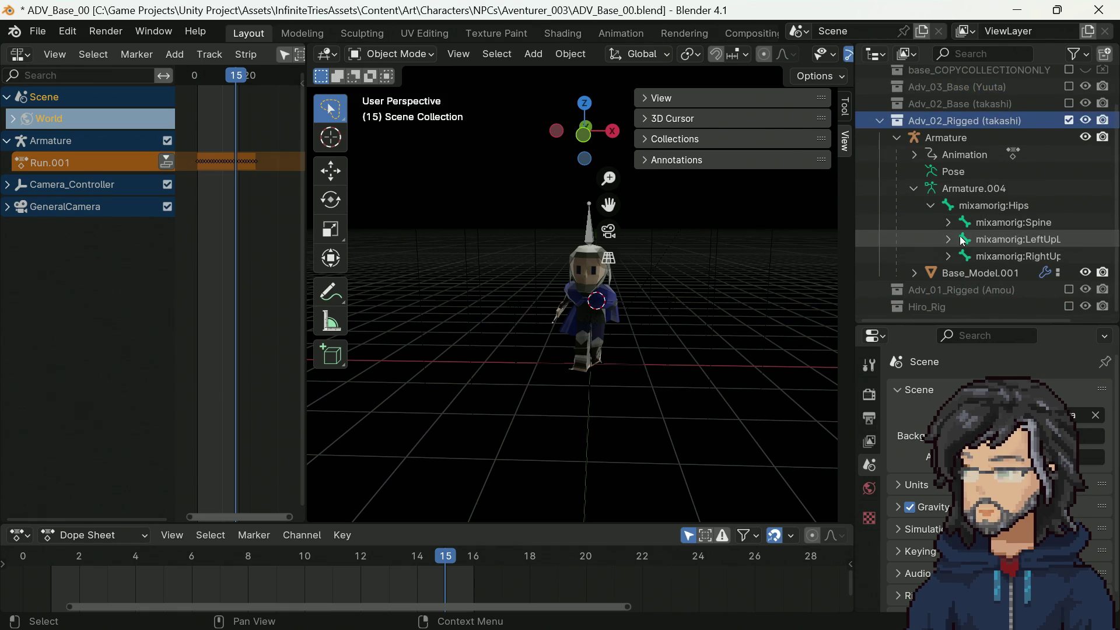
click(985, 256)
click(978, 239)
click(986, 223)
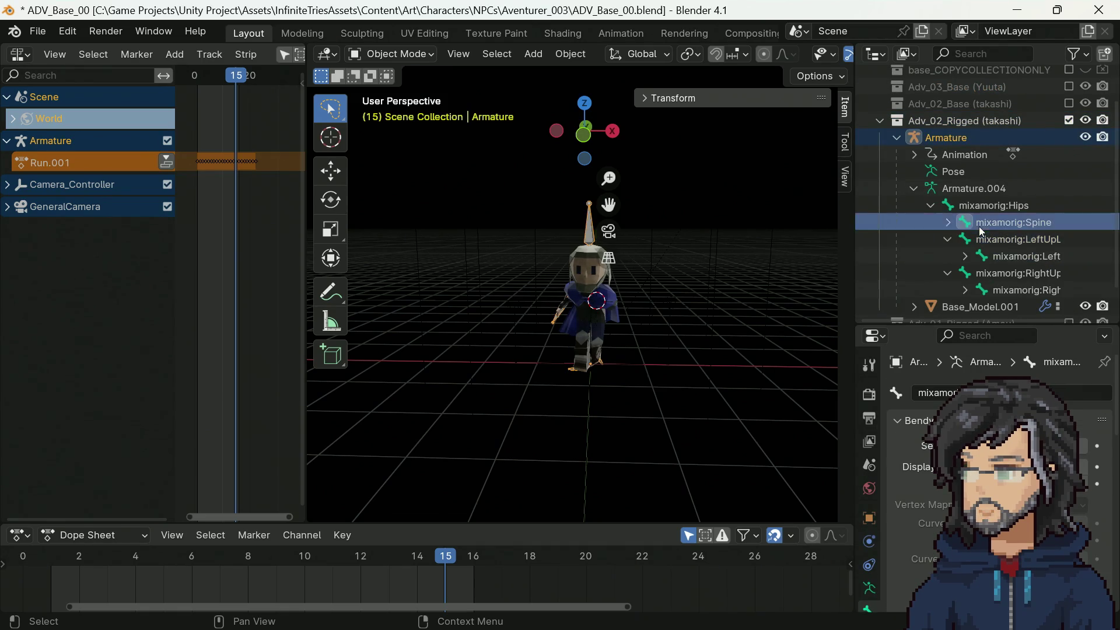
click(933, 206)
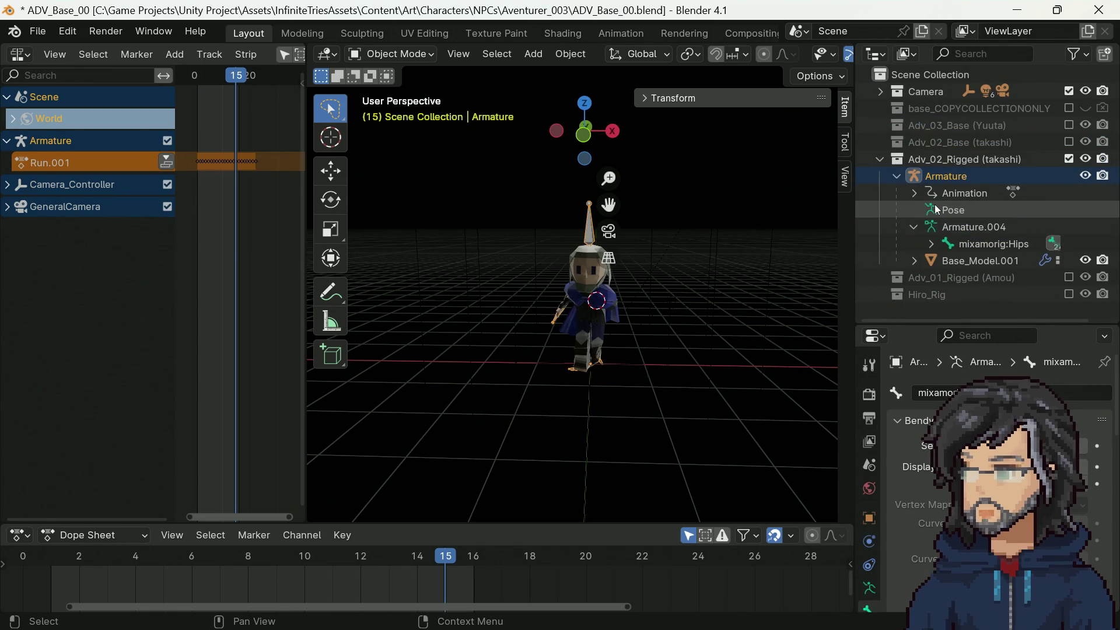
click(933, 245)
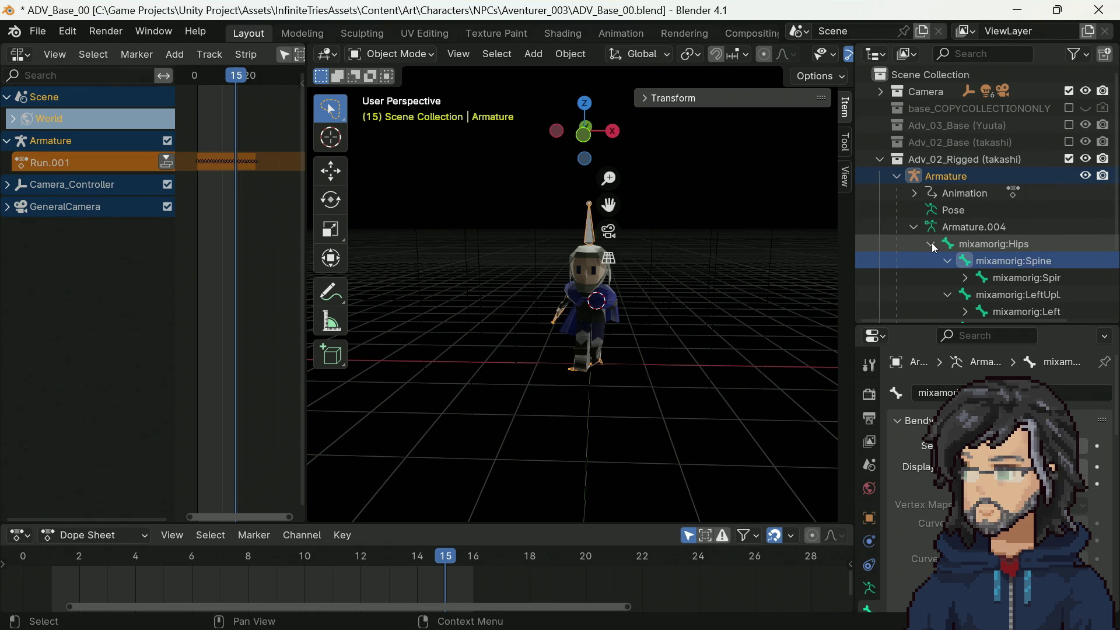
click(932, 244)
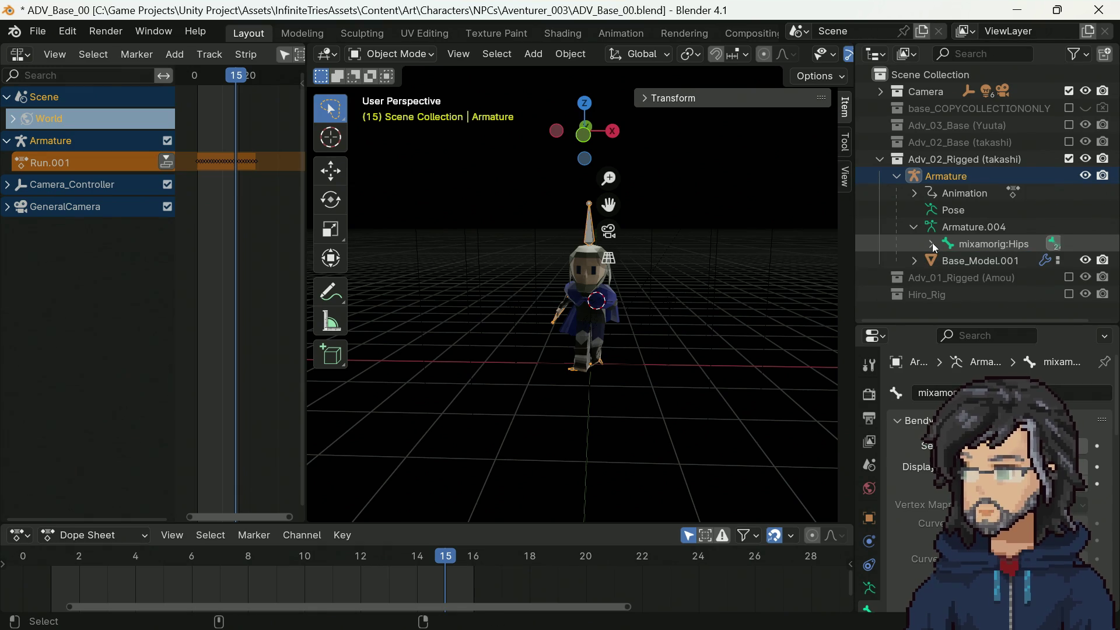
click(932, 245)
Step: Expand the Spine, LeftUpLeg and RightUpLeg bones and widen the Outliner
scroll(956, 245, down, 3)
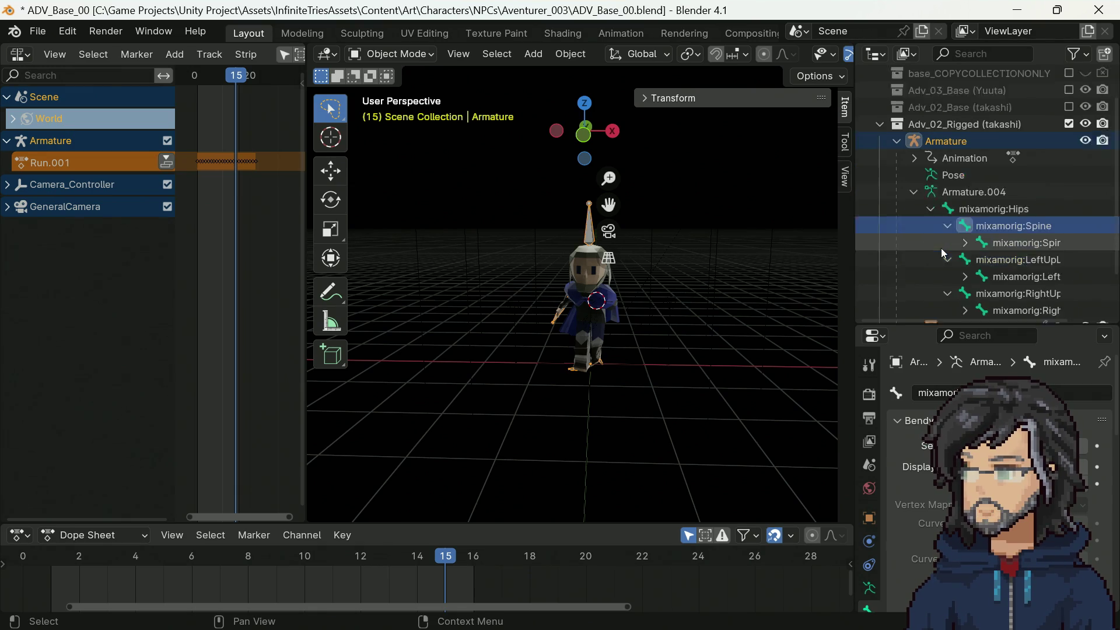
click(966, 257)
click(965, 222)
click(964, 188)
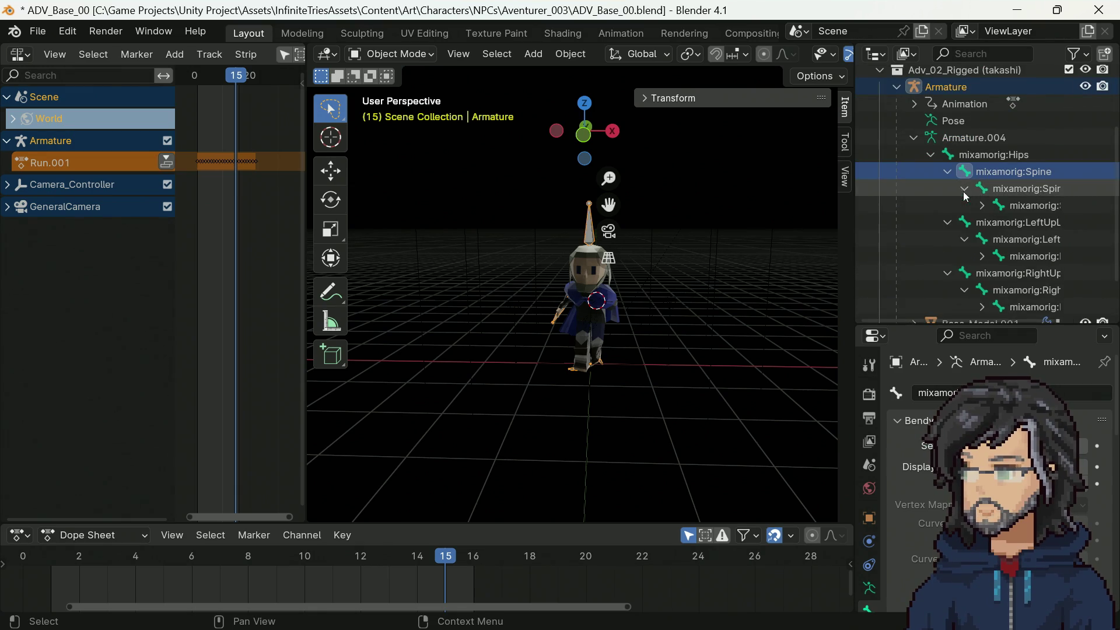
scroll(922, 222, down, 2)
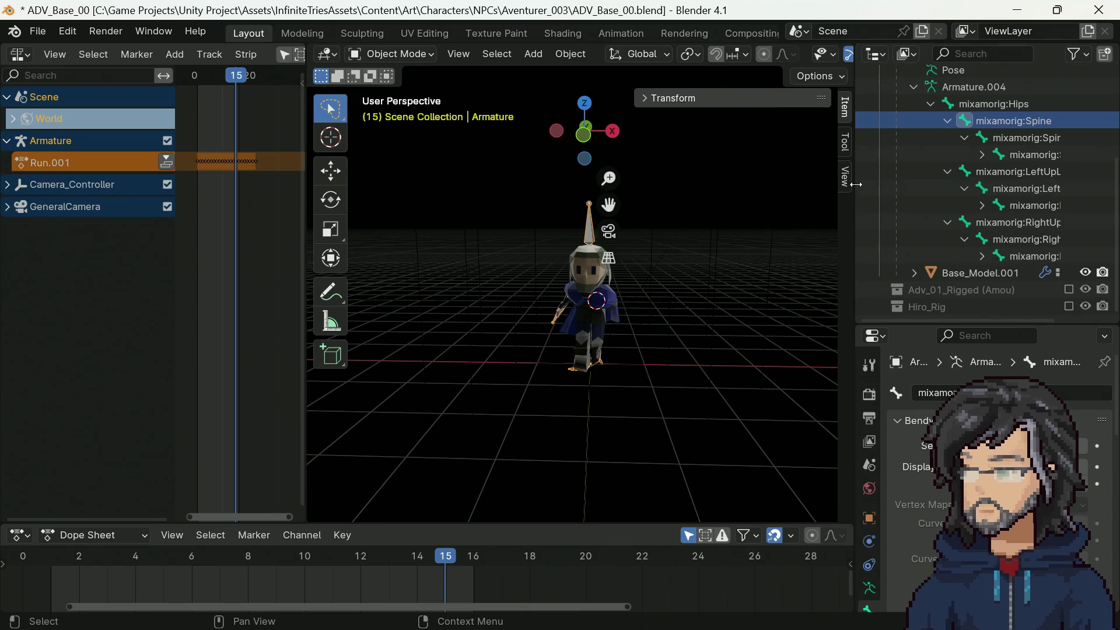
drag(857, 185, 645, 199)
scroll(781, 226, up, 4)
scroll(785, 222, down, 4)
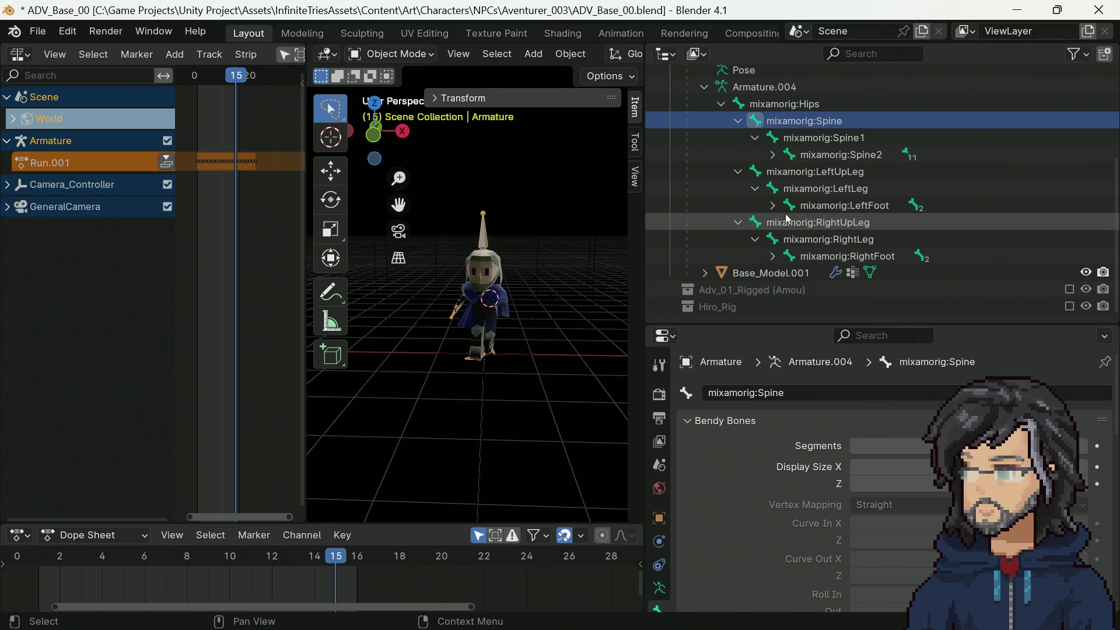
Step: Unfold both feet down to LeftToe_End and RightToe_End
click(773, 257)
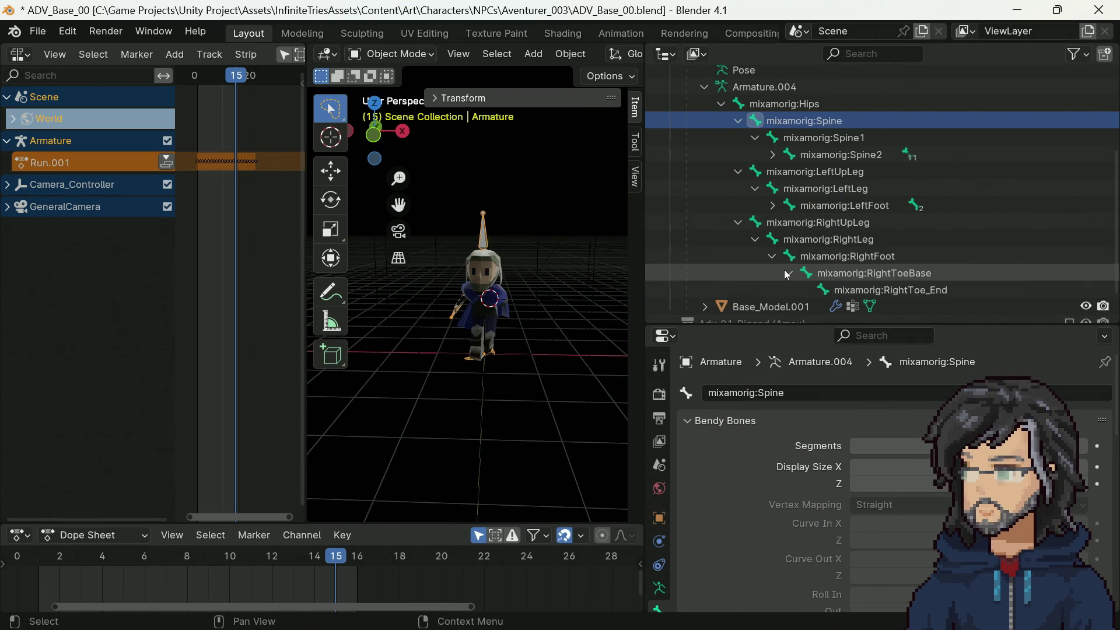
click(792, 273)
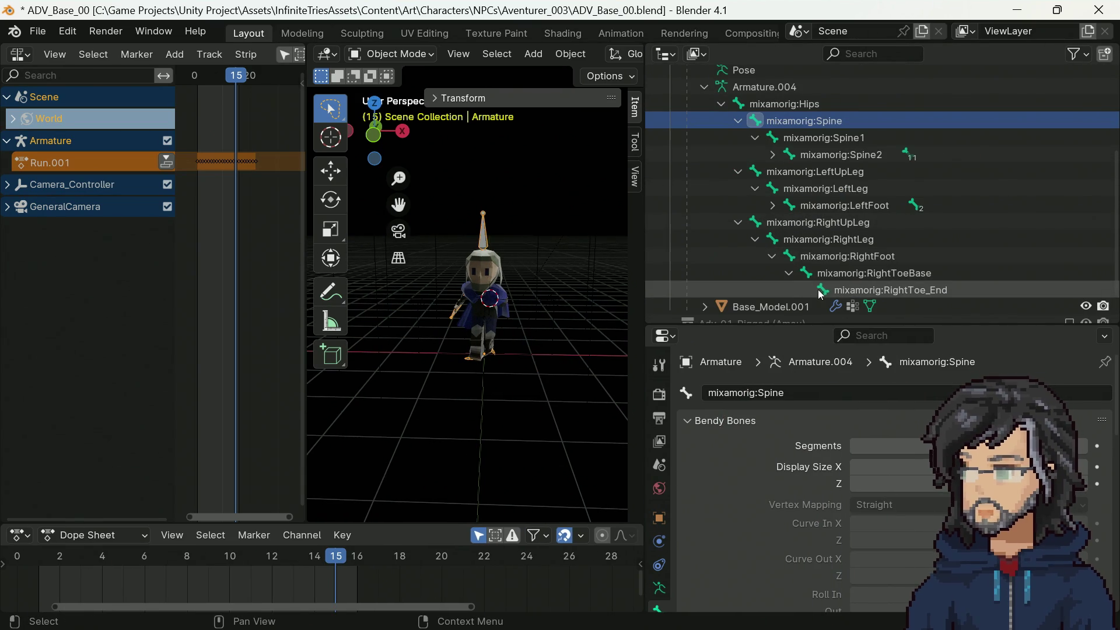
click(773, 205)
click(790, 223)
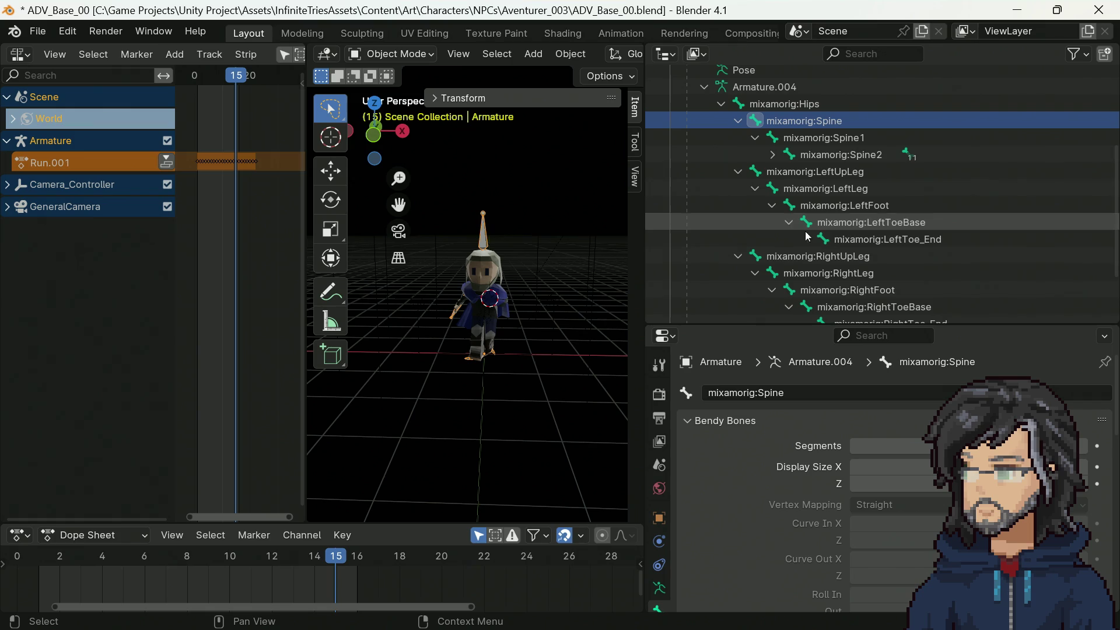
Step: Unfold Spine2 and both shoulder chains down to LeftHand and RightHand
click(773, 155)
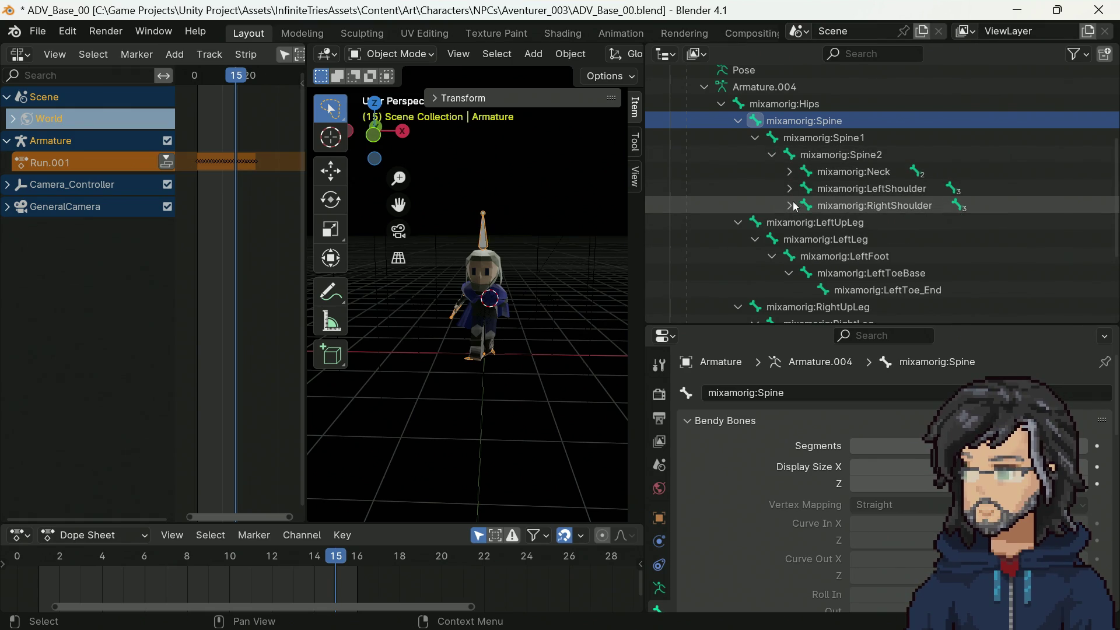
click(789, 189)
click(789, 222)
click(807, 239)
click(806, 205)
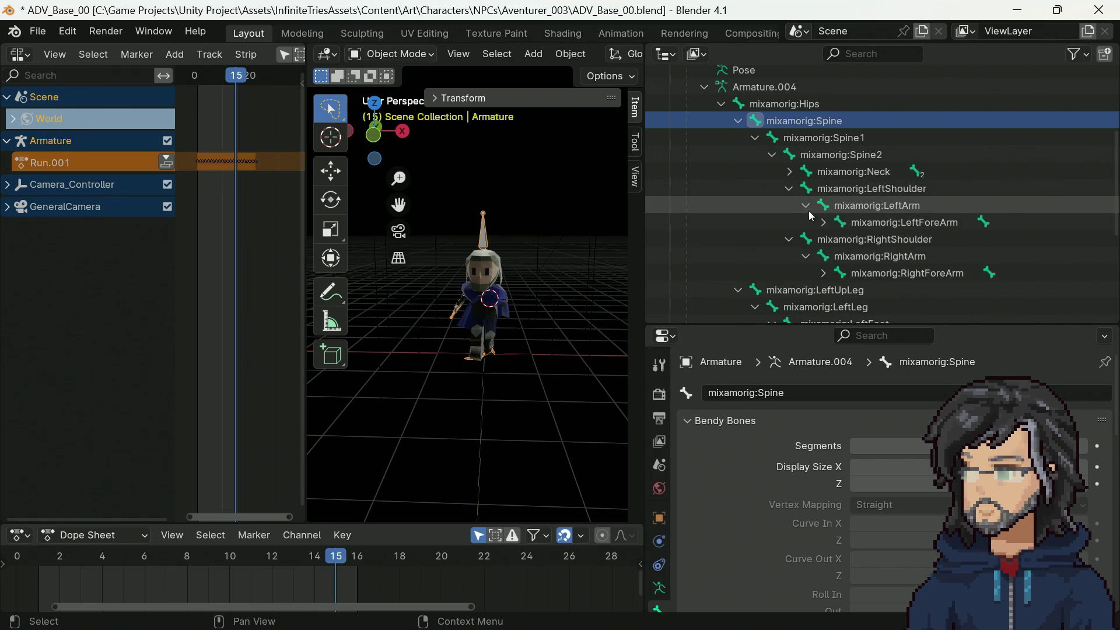
click(824, 273)
click(823, 223)
scroll(843, 262, down, 2)
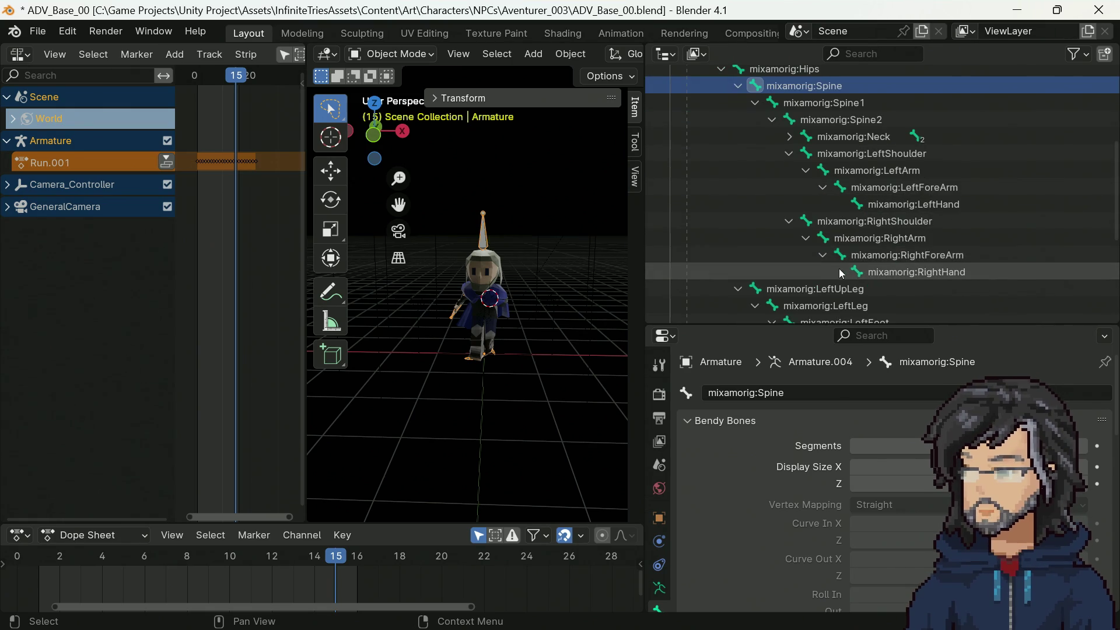
scroll(818, 200, up, 2)
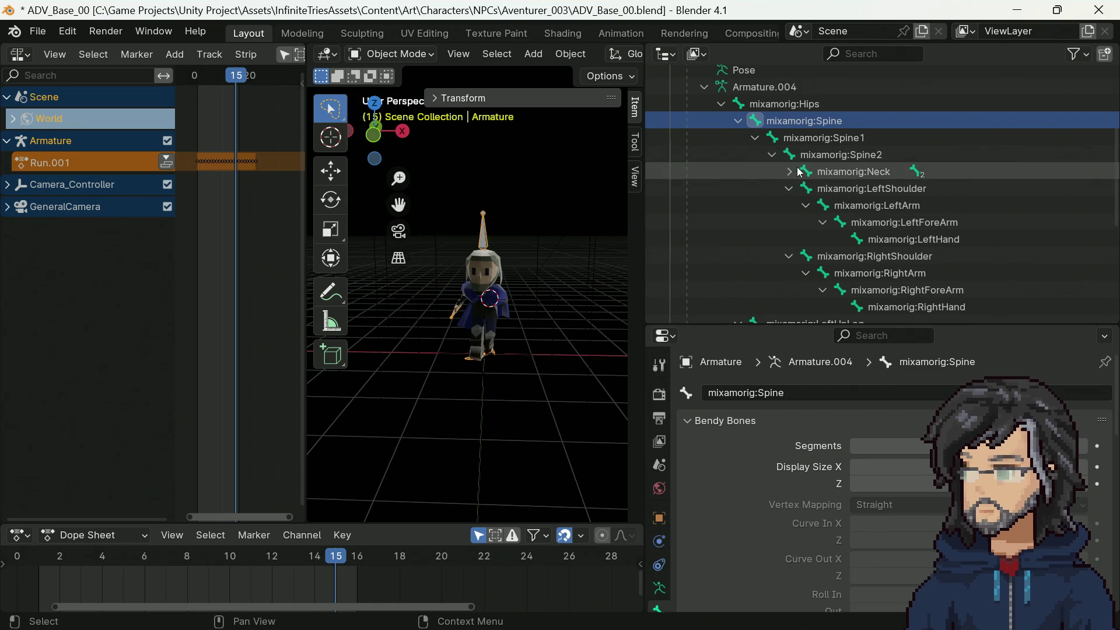
Step: Unfold Neck and Head to reveal HeadTop_End, then review the full hierarchy
click(789, 171)
click(806, 188)
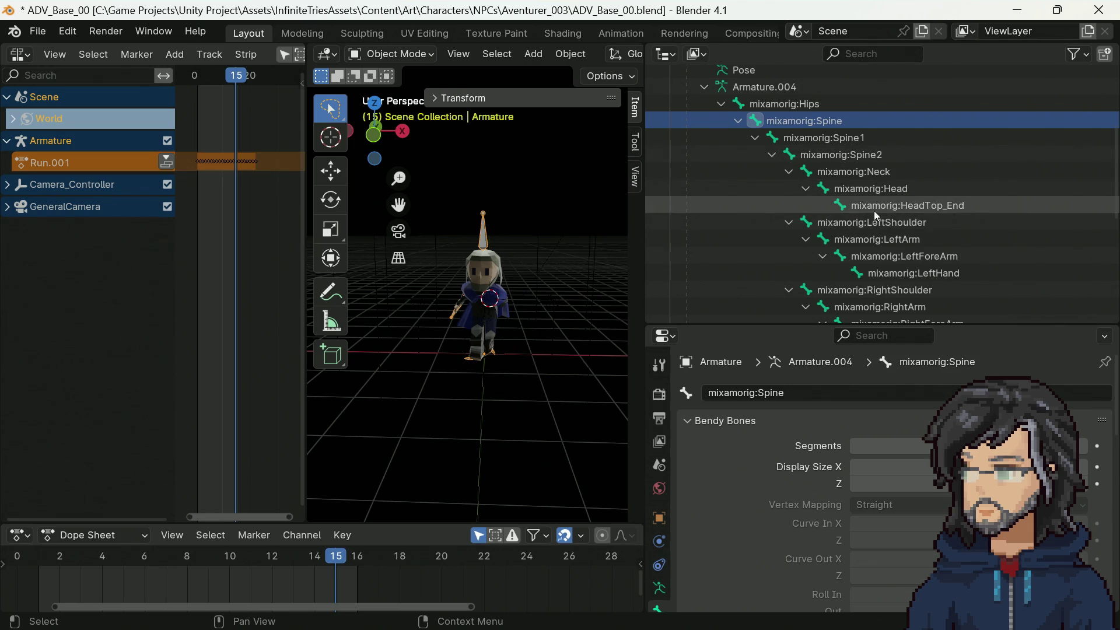
scroll(875, 219, down, 2)
scroll(875, 225, down, 4)
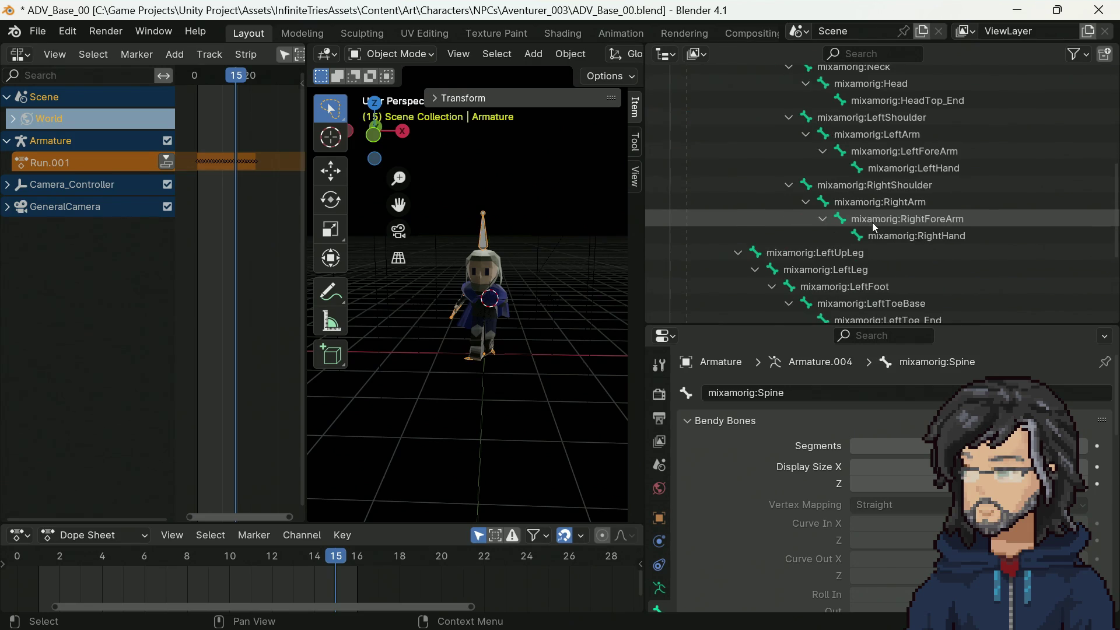
scroll(876, 224, up, 6)
scroll(875, 222, down, 5)
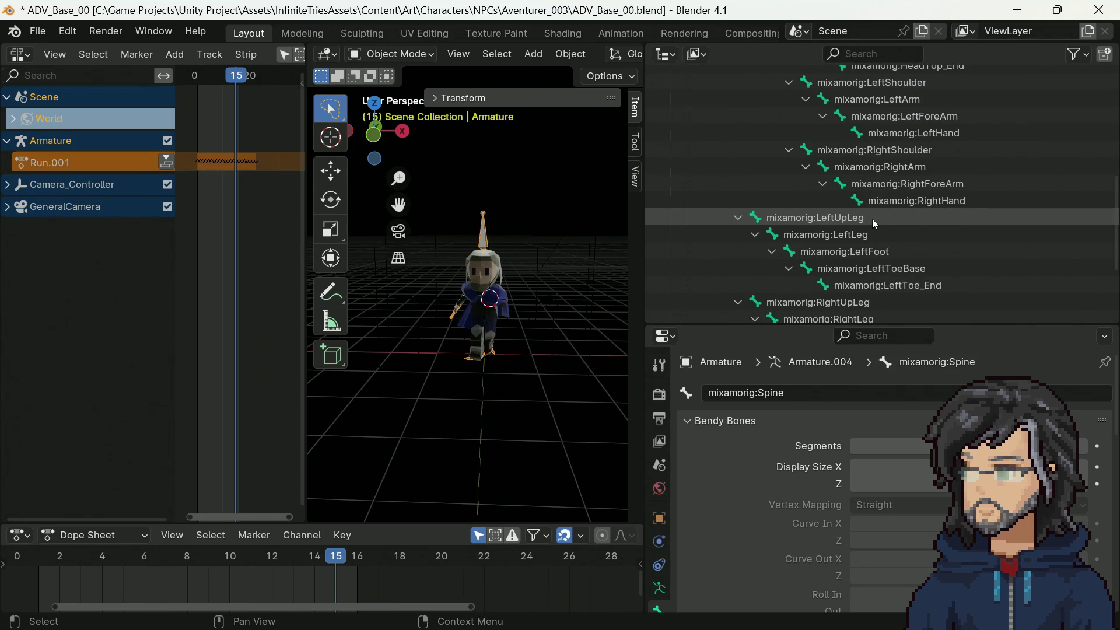
scroll(872, 219, down, 4)
scroll(871, 220, down, 1)
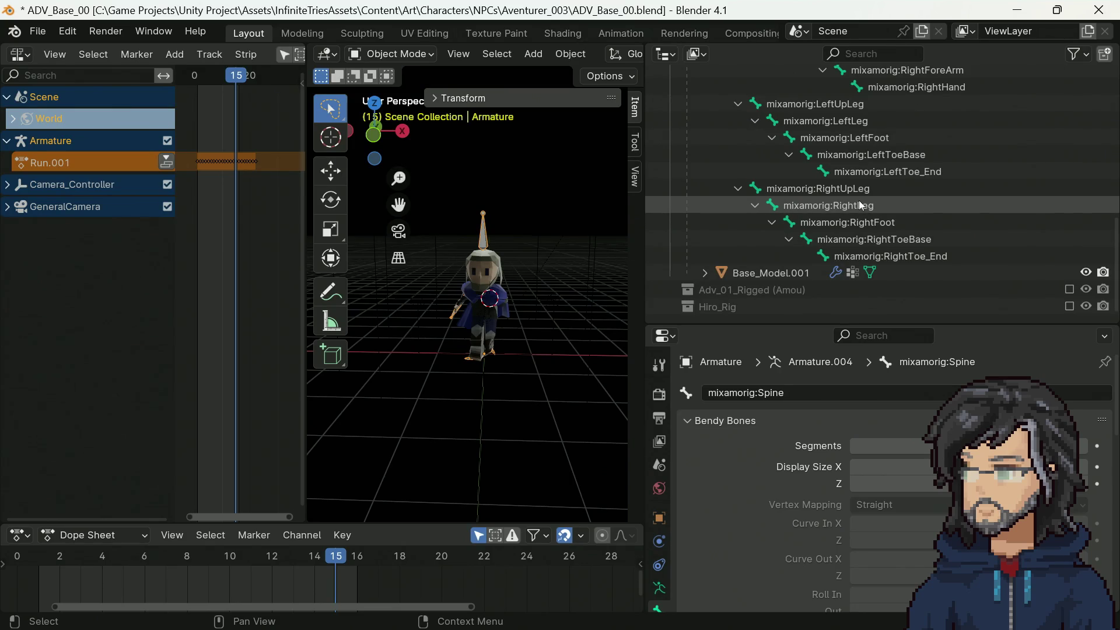
scroll(860, 218, up, 11)
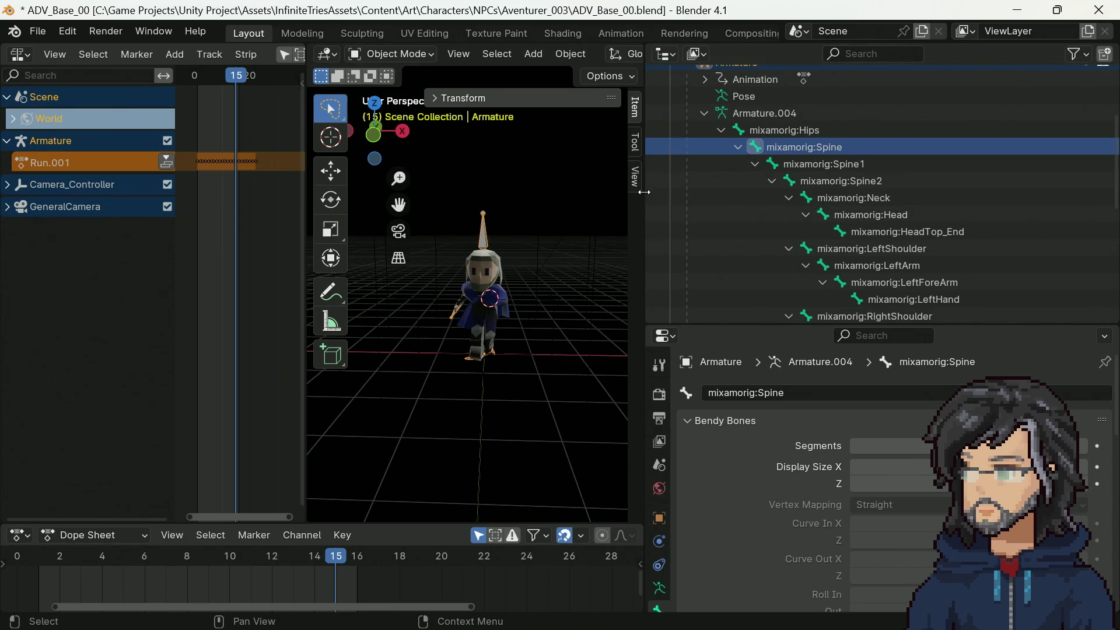
Step: Make the Outliner panel wider and taller
drag(645, 193, 358, 193)
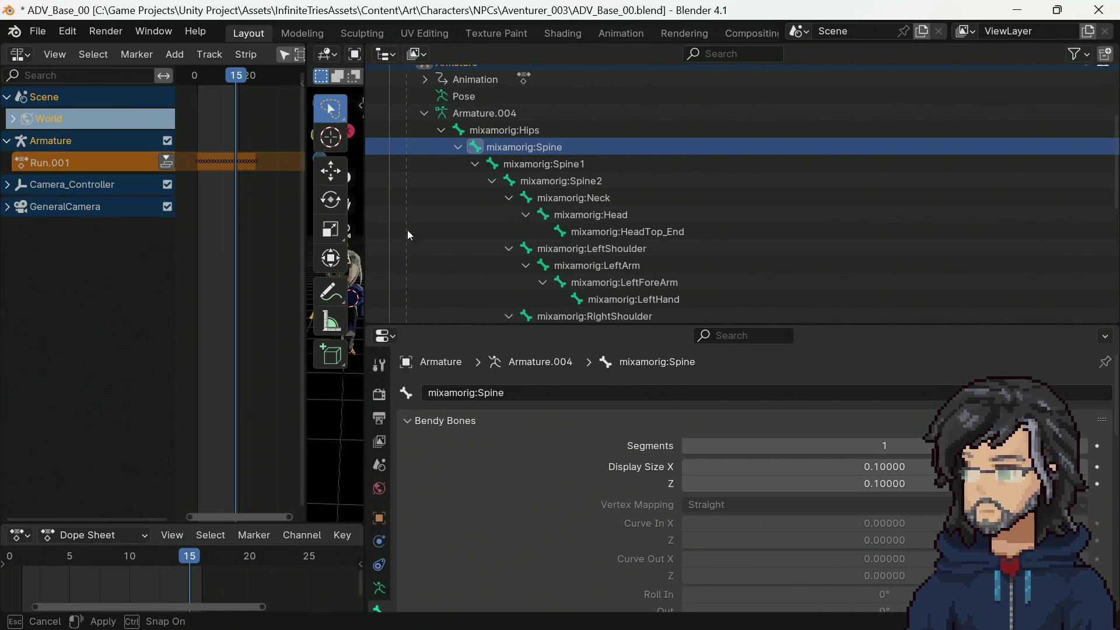
drag(514, 325, 496, 441)
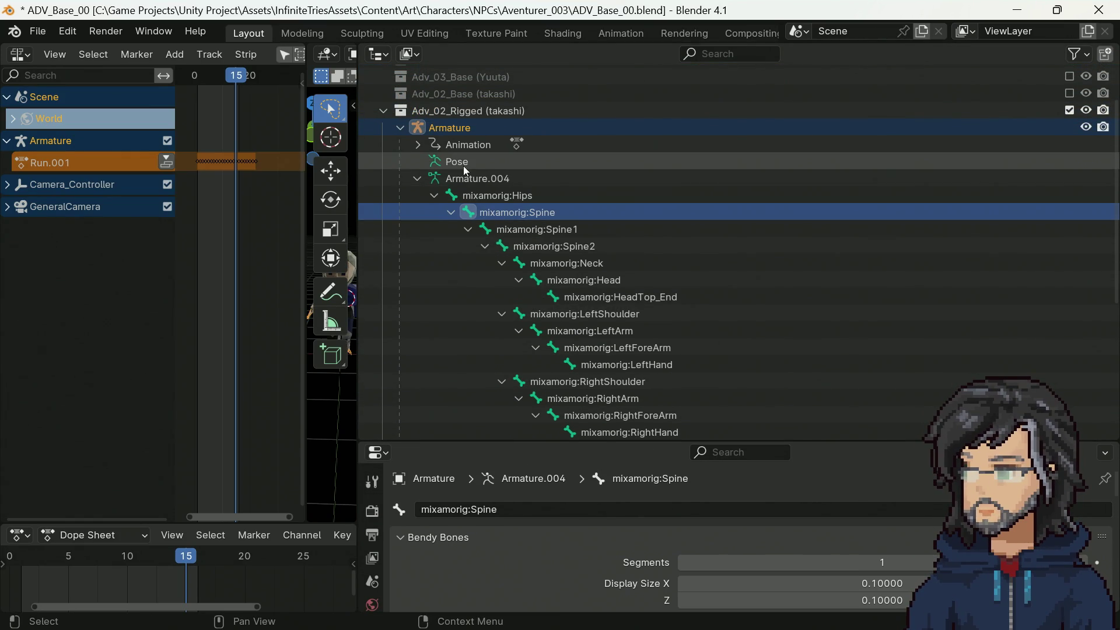
scroll(453, 166, up, 3)
scroll(496, 219, down, 10)
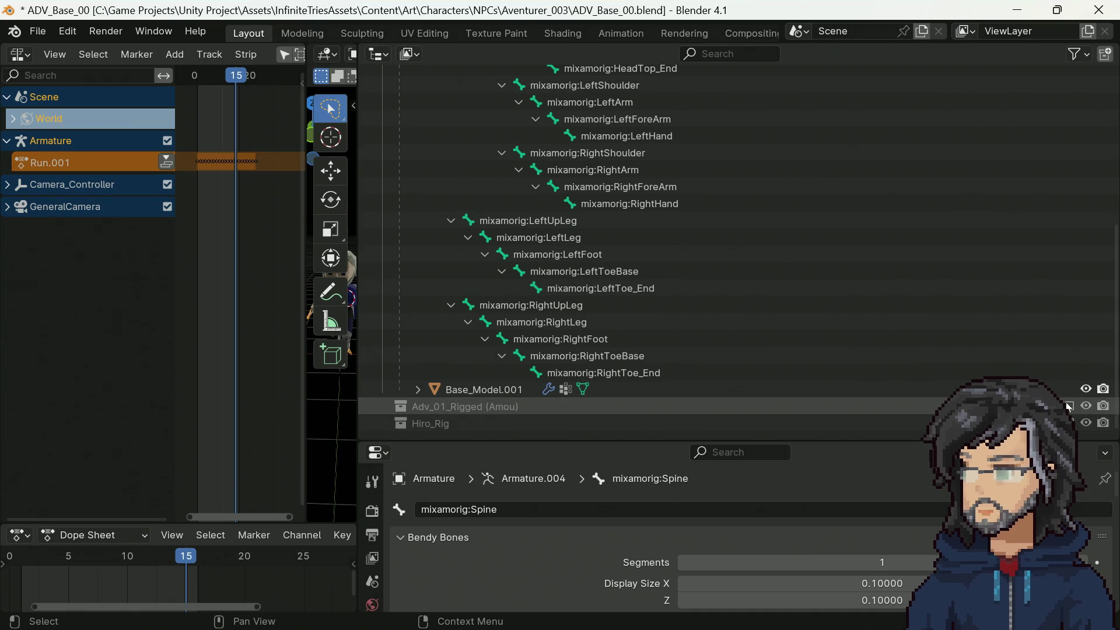
Step: Expand Adventurer_01's armature from Hips through both UpLegs and Spine1
click(420, 407)
scroll(435, 318, down, 4)
click(418, 390)
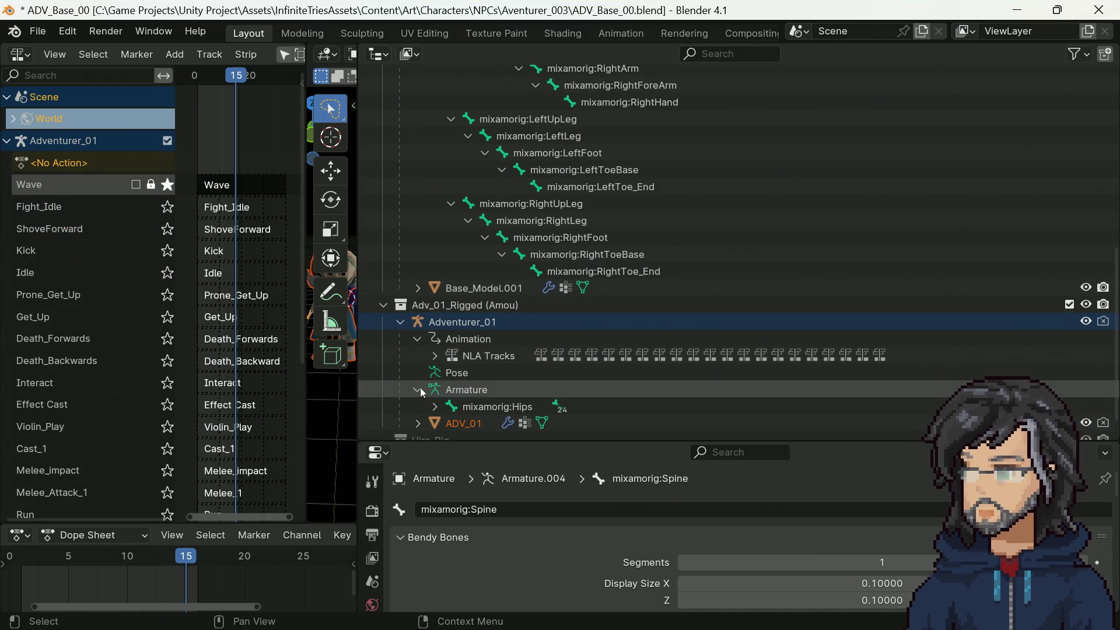
scroll(420, 387, down, 1)
click(435, 390)
scroll(454, 391, down, 3)
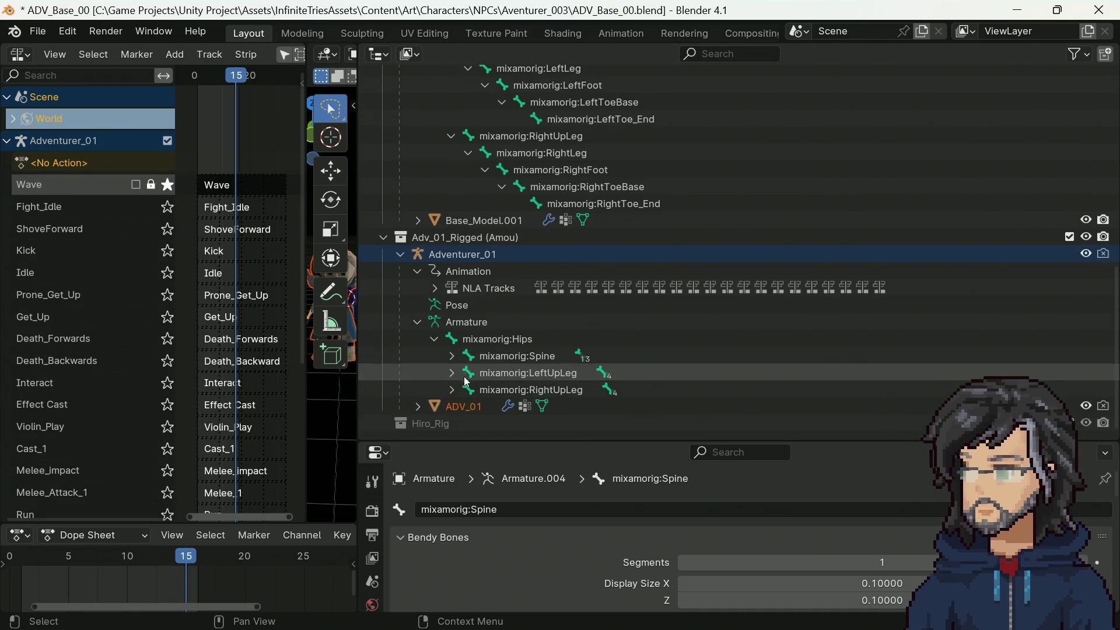
click(454, 389)
click(452, 373)
click(452, 356)
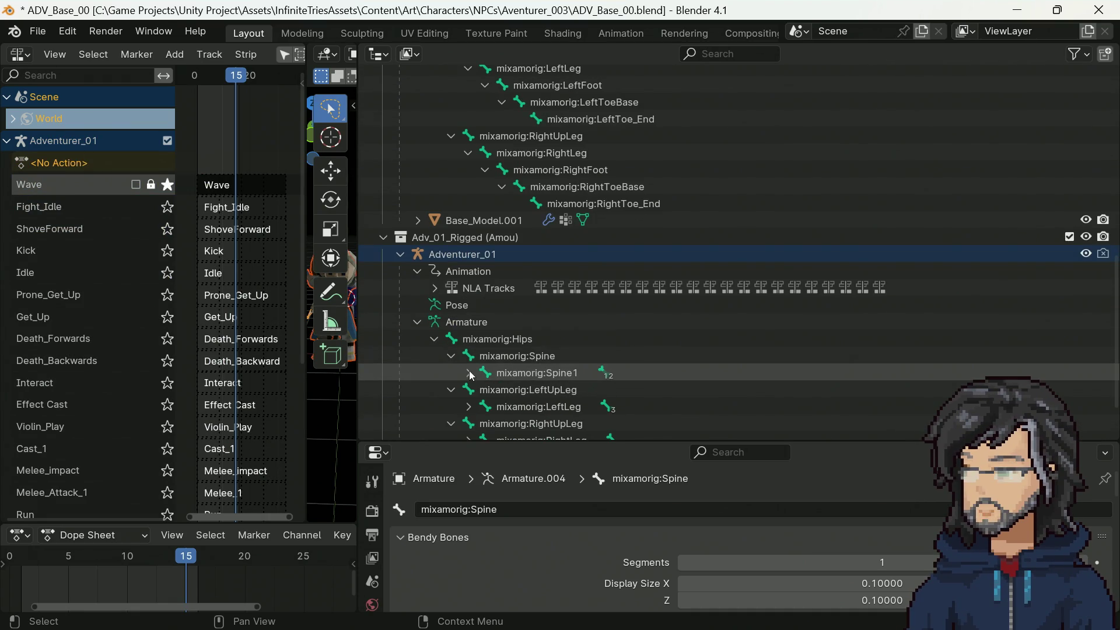
click(468, 372)
Step: Unfold Adventurer_01's legs down to LeftToeBase and RightToeBase
scroll(471, 377, down, 2)
scroll(472, 367, down, 2)
click(468, 356)
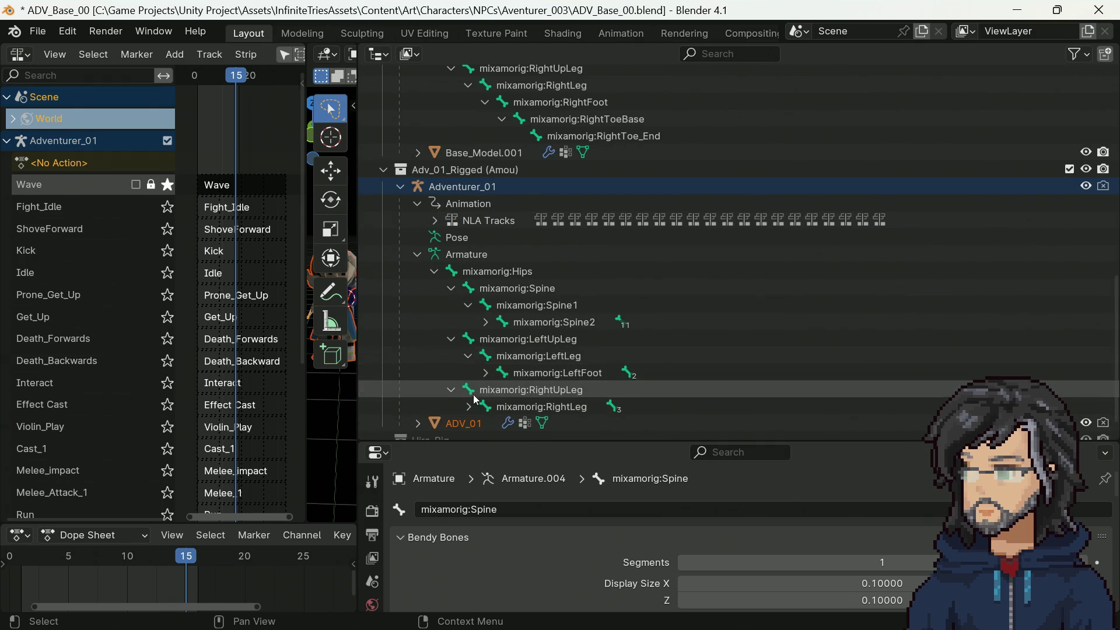
click(468, 406)
click(488, 424)
click(485, 373)
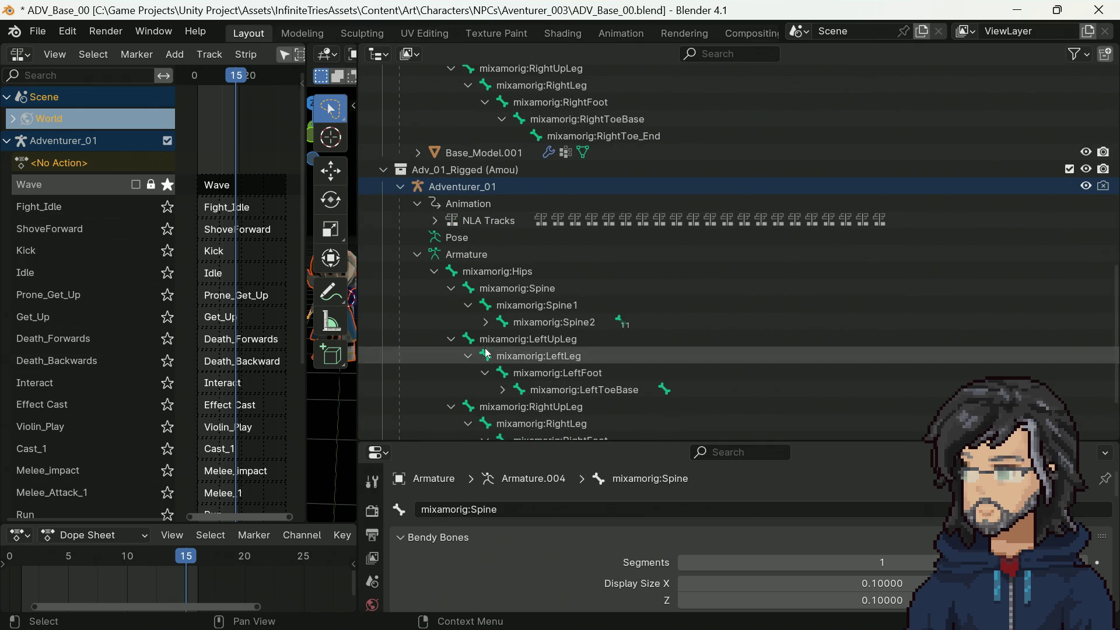
Step: Unfold Spine2 and both arm chains down to LeftHand and RightHand
click(486, 322)
click(502, 355)
click(502, 389)
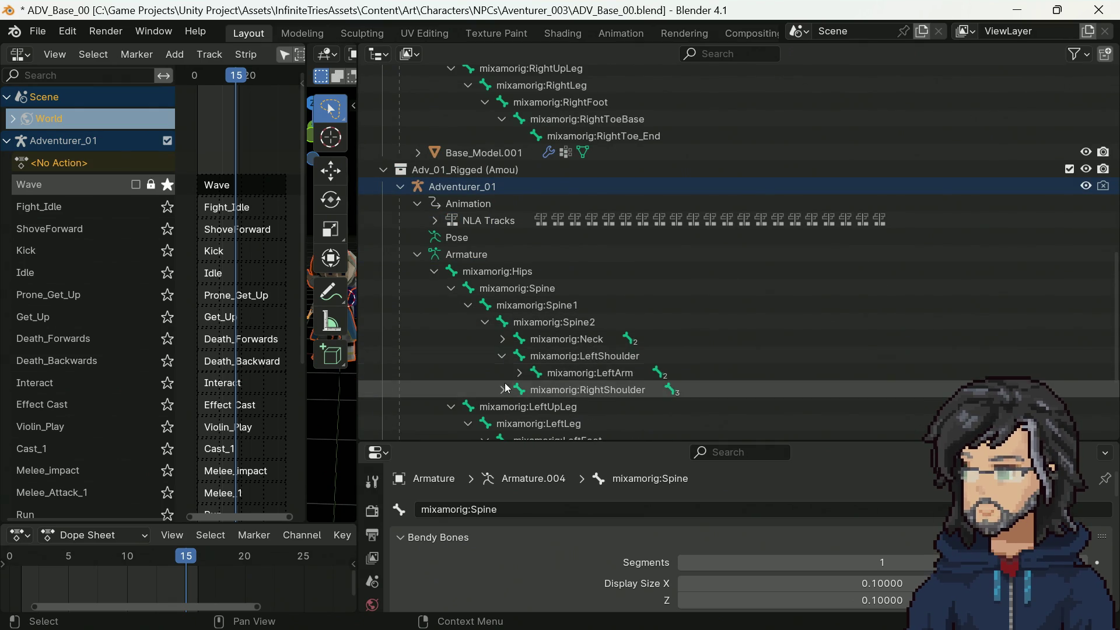
click(519, 372)
click(519, 422)
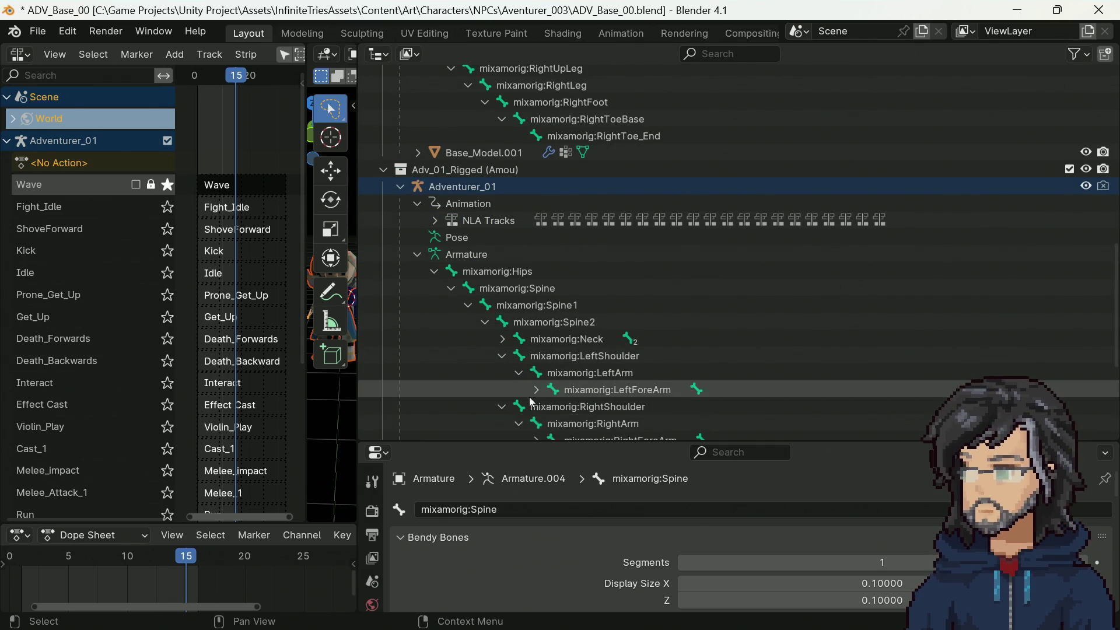
click(535, 391)
scroll(537, 350, down, 8)
click(536, 317)
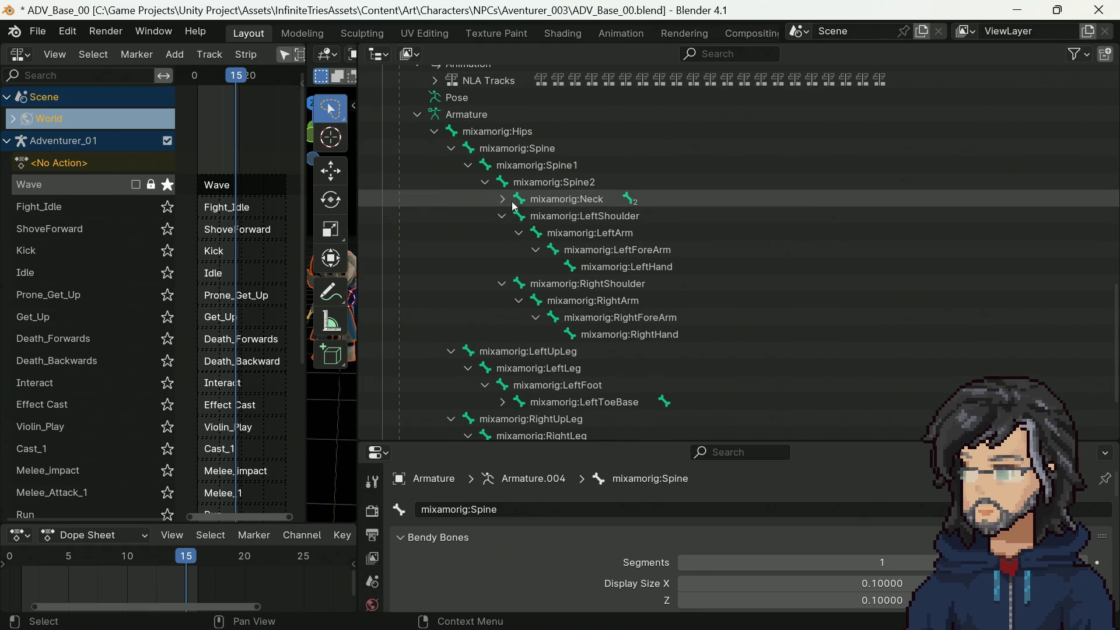
Step: Reveal HeadTop_End, LeftToe_End and RightToe_End, then review the full hierarchy
click(502, 199)
click(519, 216)
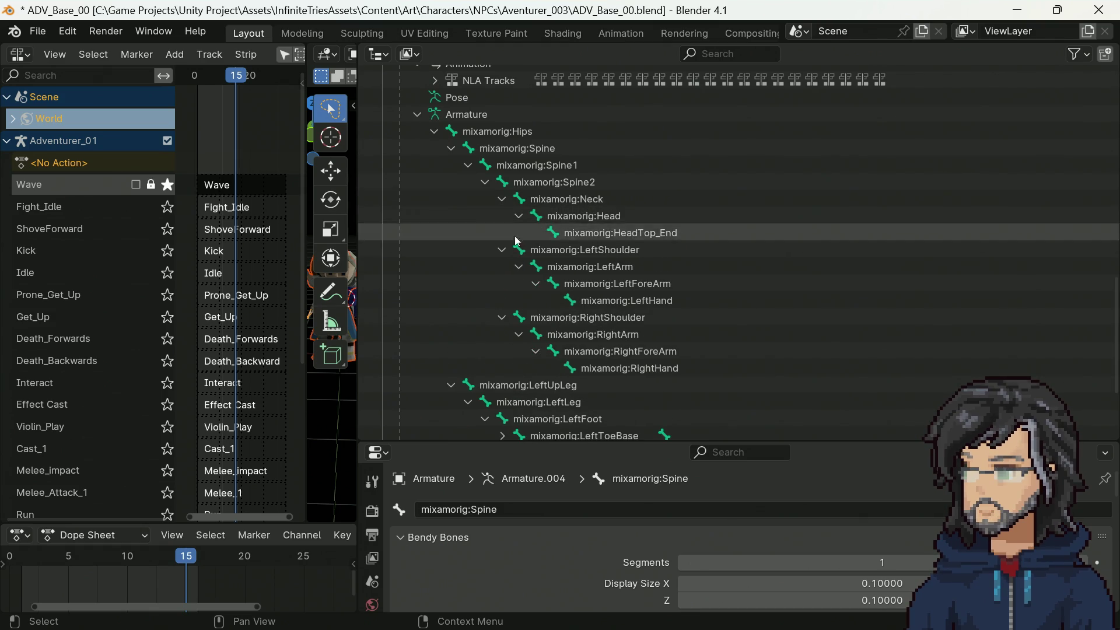
scroll(505, 324, down, 6)
click(503, 323)
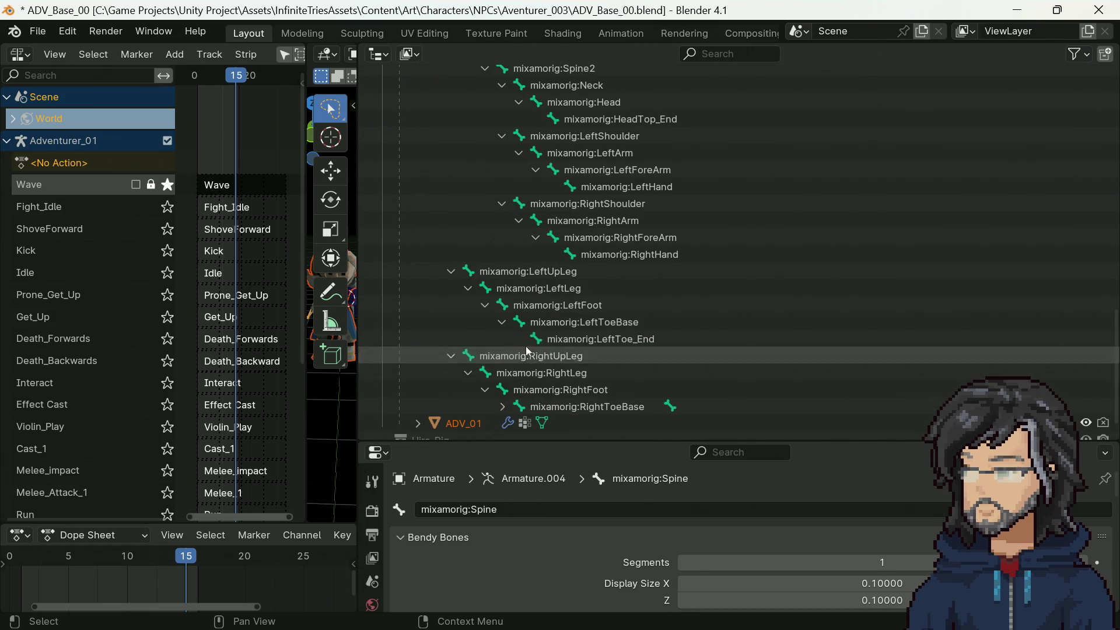
click(503, 406)
scroll(538, 390, up, 12)
scroll(540, 379, down, 14)
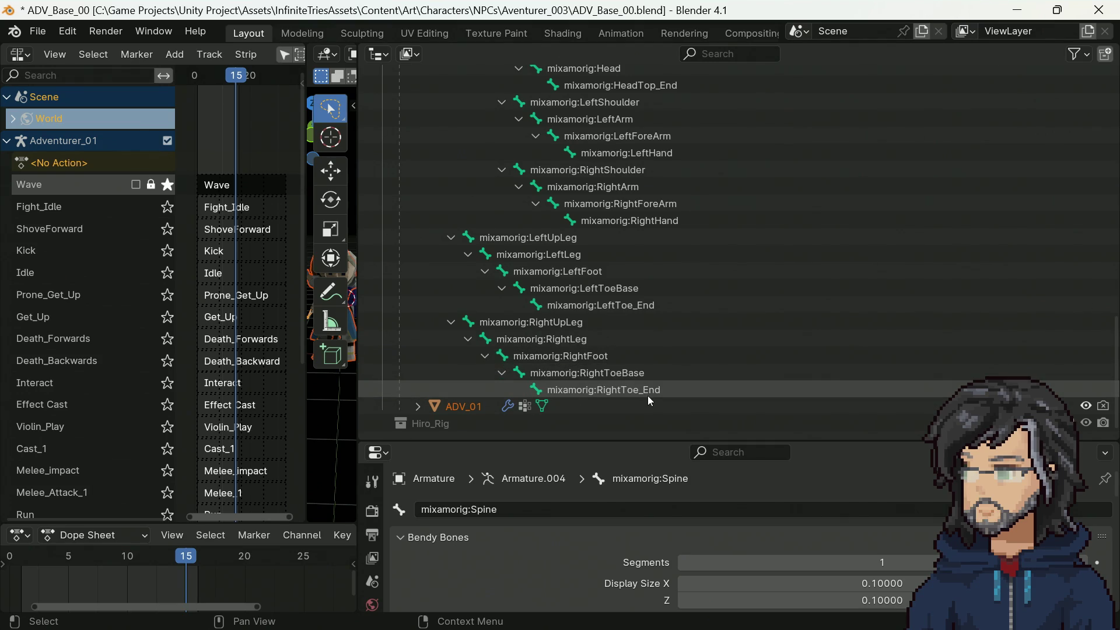
scroll(647, 396, up, 20)
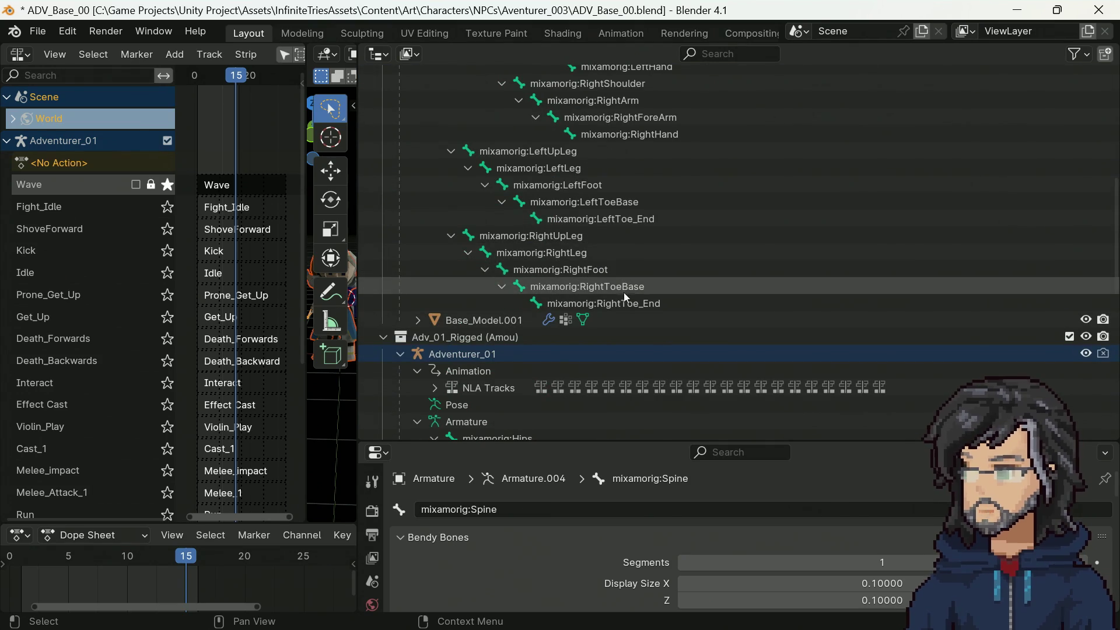
scroll(642, 318, down, 8)
scroll(617, 323, up, 12)
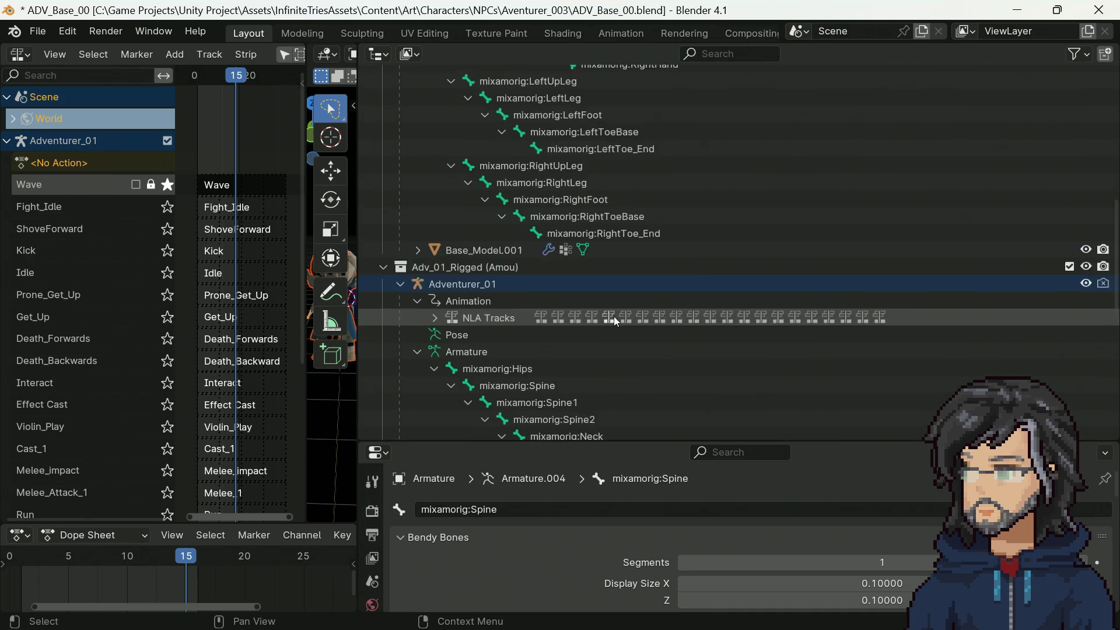
scroll(606, 313, up, 8)
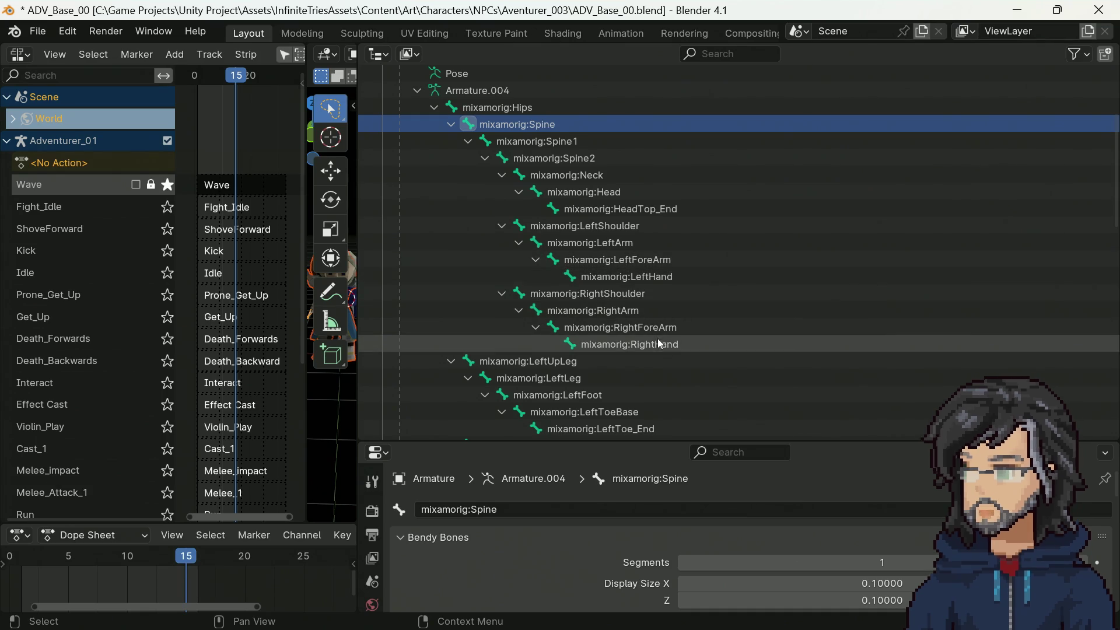
Step: Select the takashi Hips bone, then Adventurer_01's Spine, Spine1 and Spine2
scroll(642, 274, down, 10)
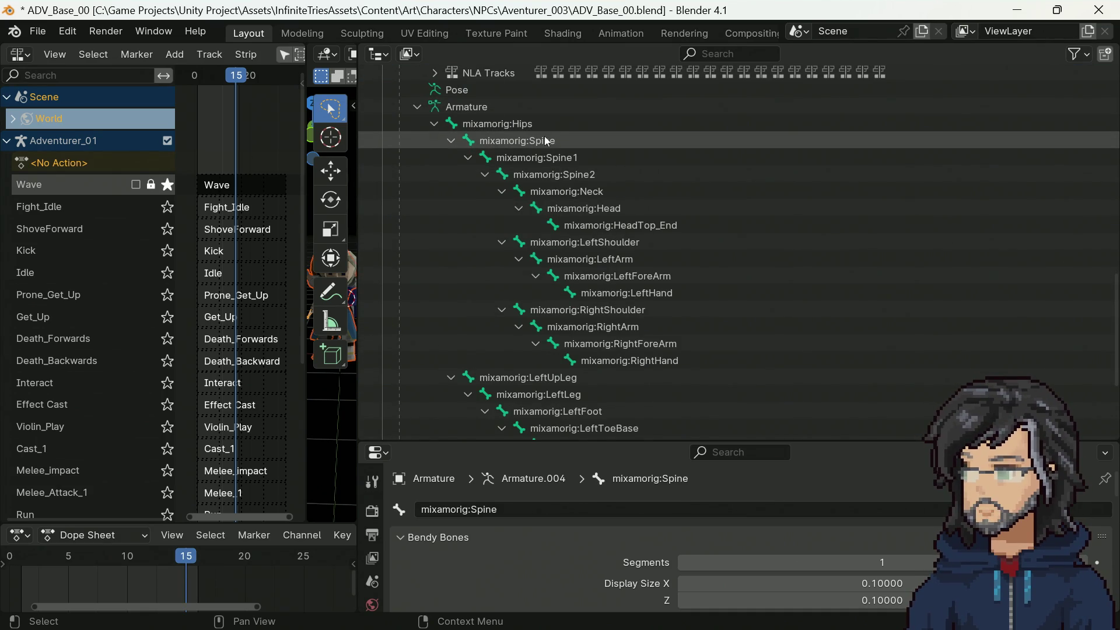
scroll(628, 203, up, 10)
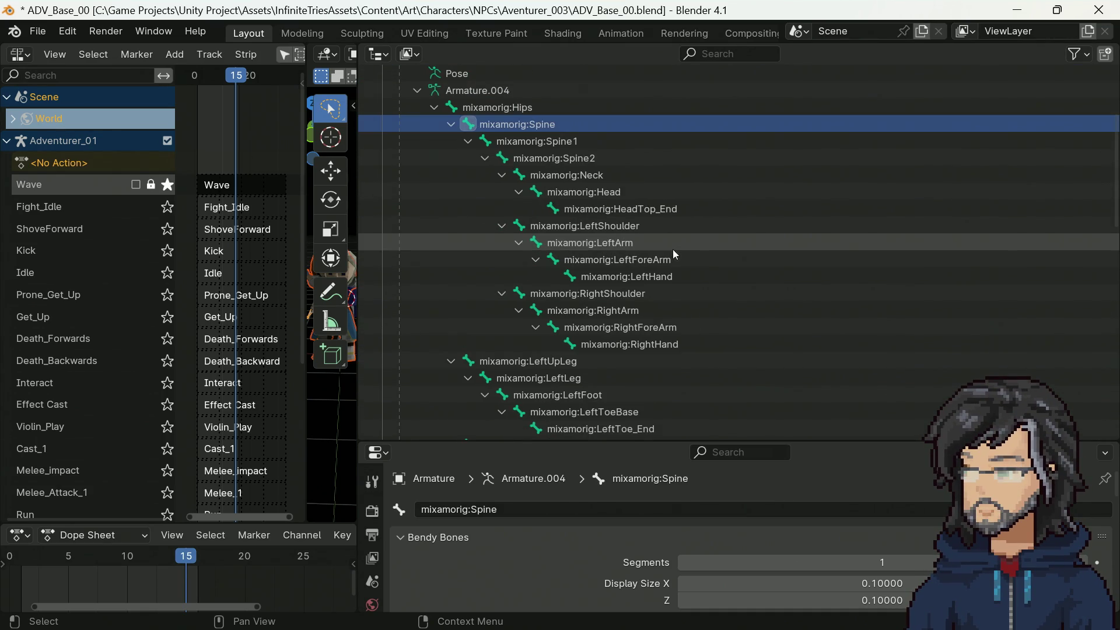
click(518, 107)
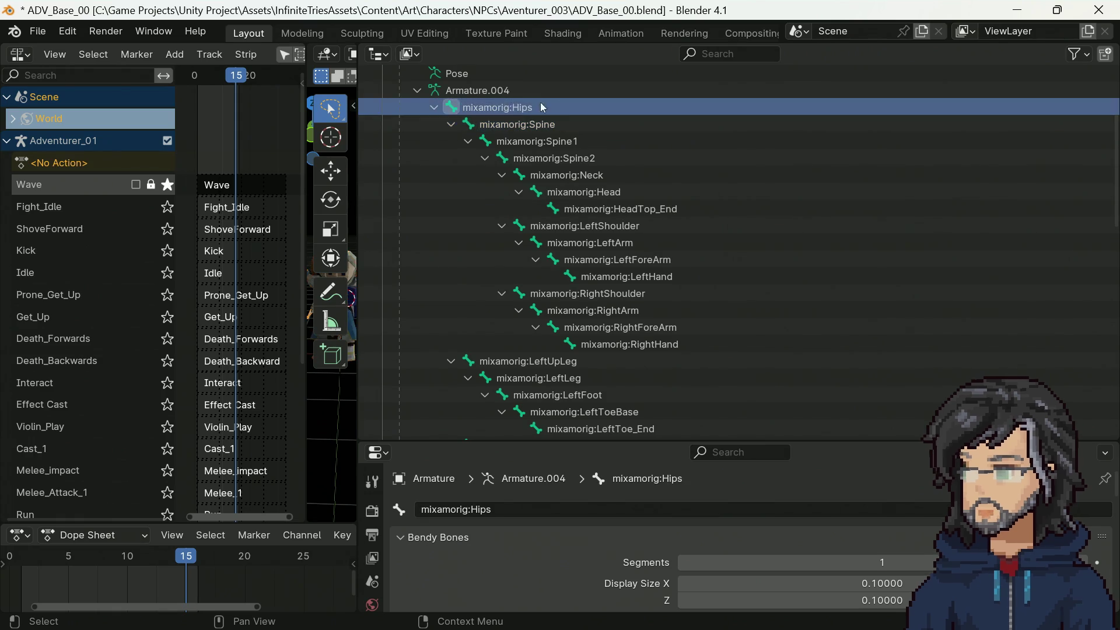
scroll(542, 125, down, 10)
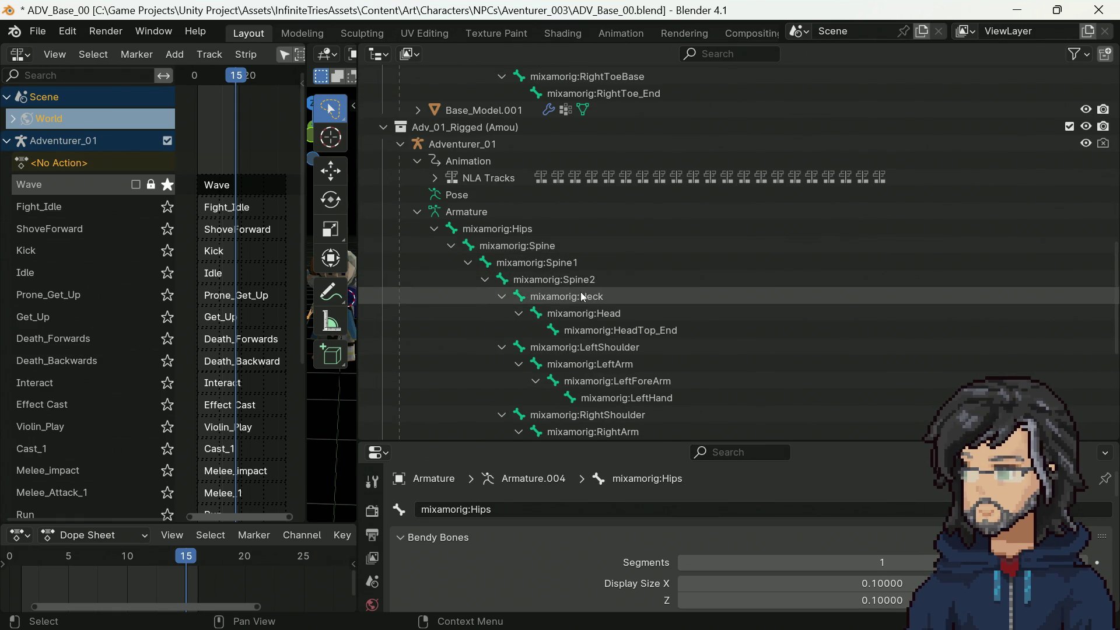
scroll(580, 292, down, 2)
click(551, 245)
click(560, 262)
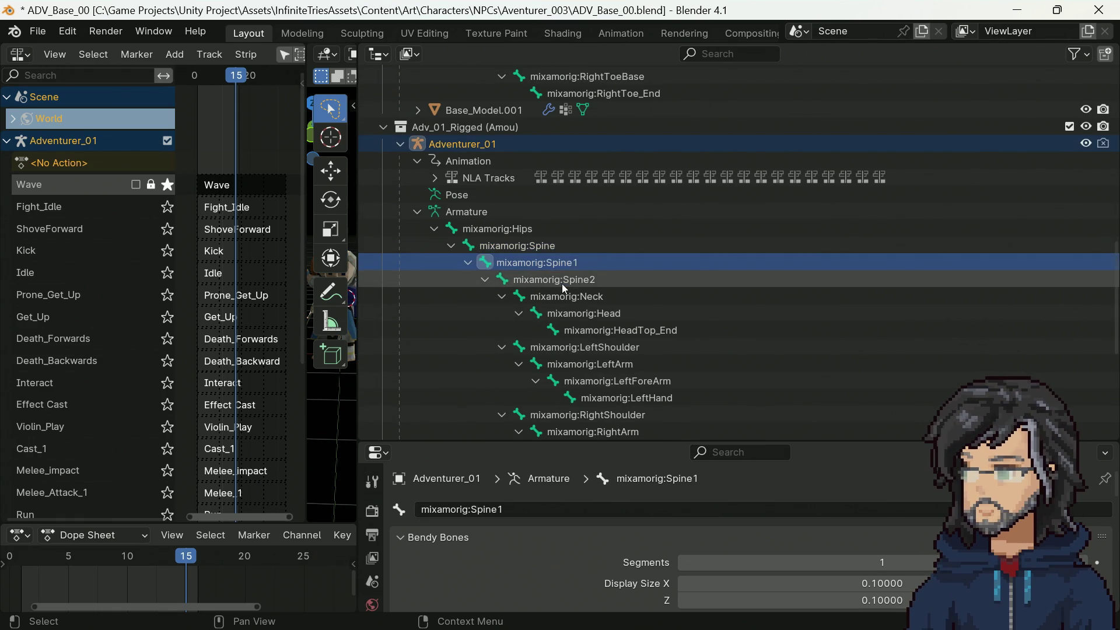
click(568, 280)
Step: Select the takashi Spine1 and Spine2, then Adventurer_01's Neck and Head bones
scroll(643, 288, up, 5)
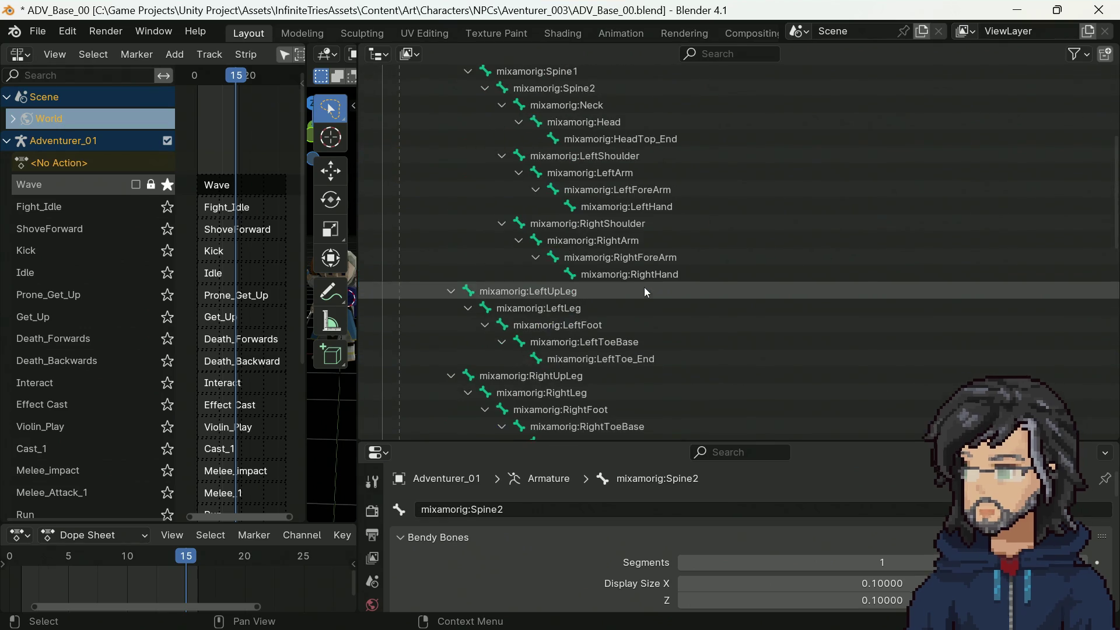
scroll(583, 190, up, 3)
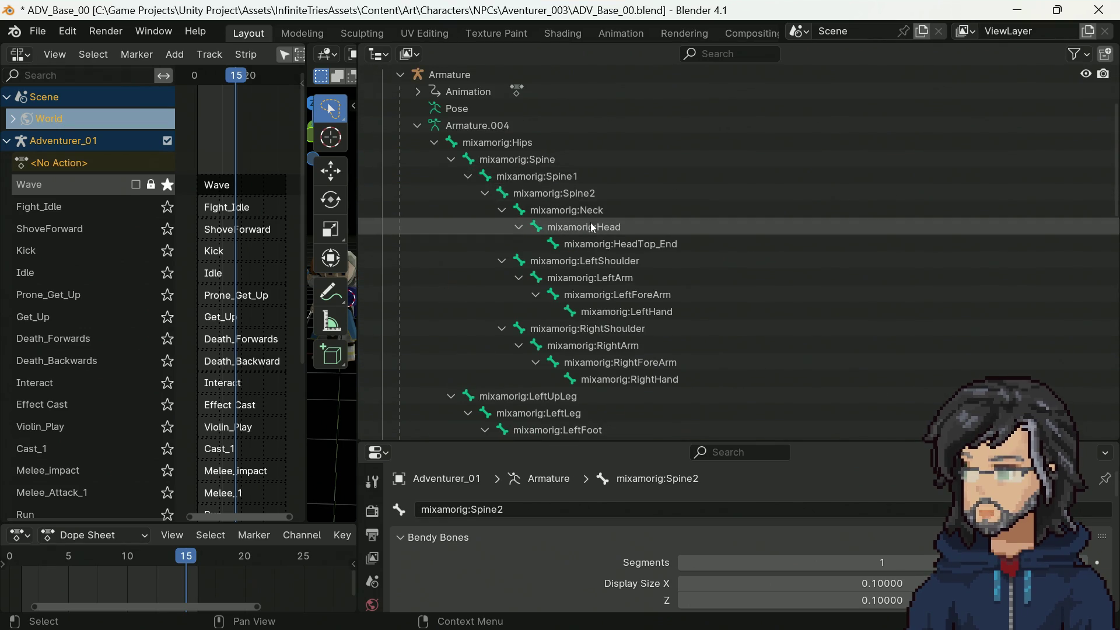
click(560, 176)
click(571, 192)
scroll(595, 291, down, 10)
scroll(594, 290, down, 4)
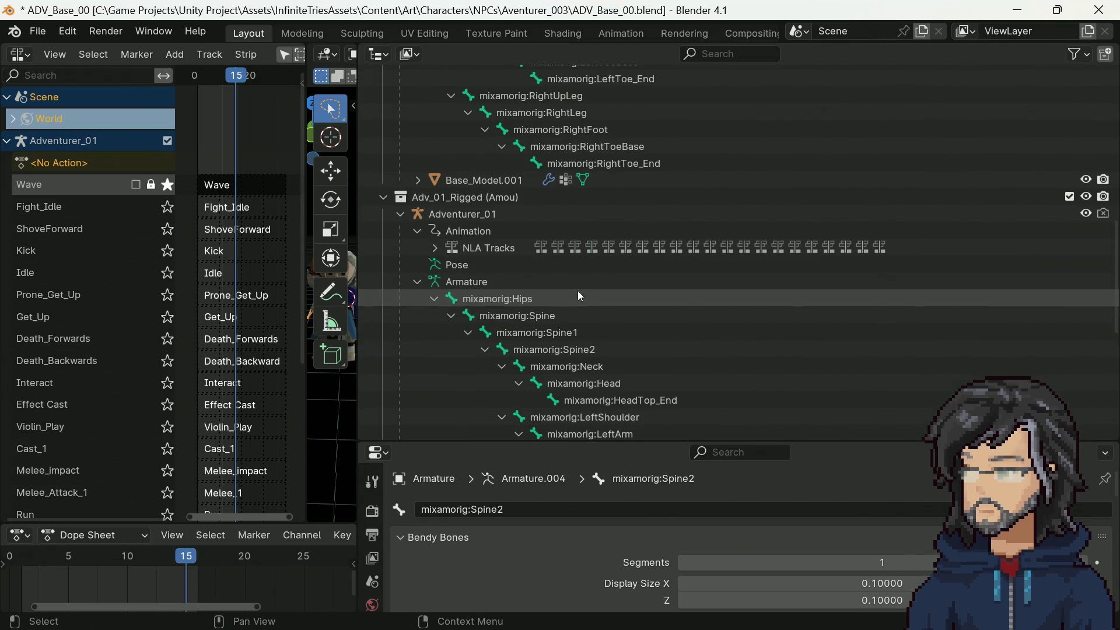
click(589, 368)
click(601, 384)
Step: Expand Base_Model.001 to show its Sphere.011 mesh, Modifiers and Vertex Groups
scroll(626, 251, up, 6)
scroll(626, 251, up, 8)
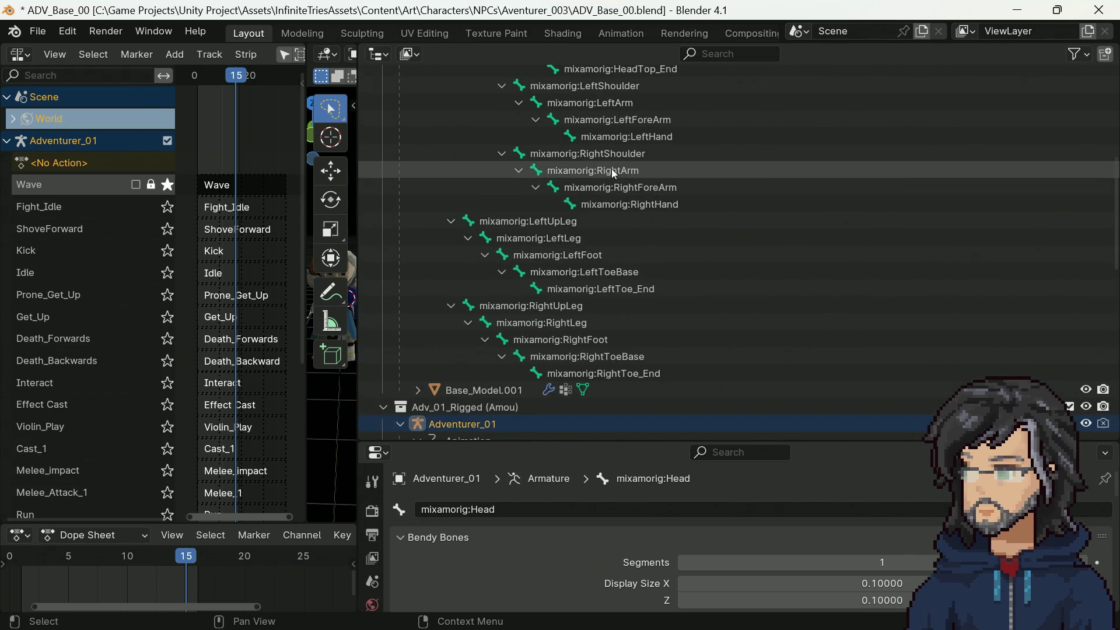
scroll(603, 160, down, 5)
scroll(583, 274, up, 10)
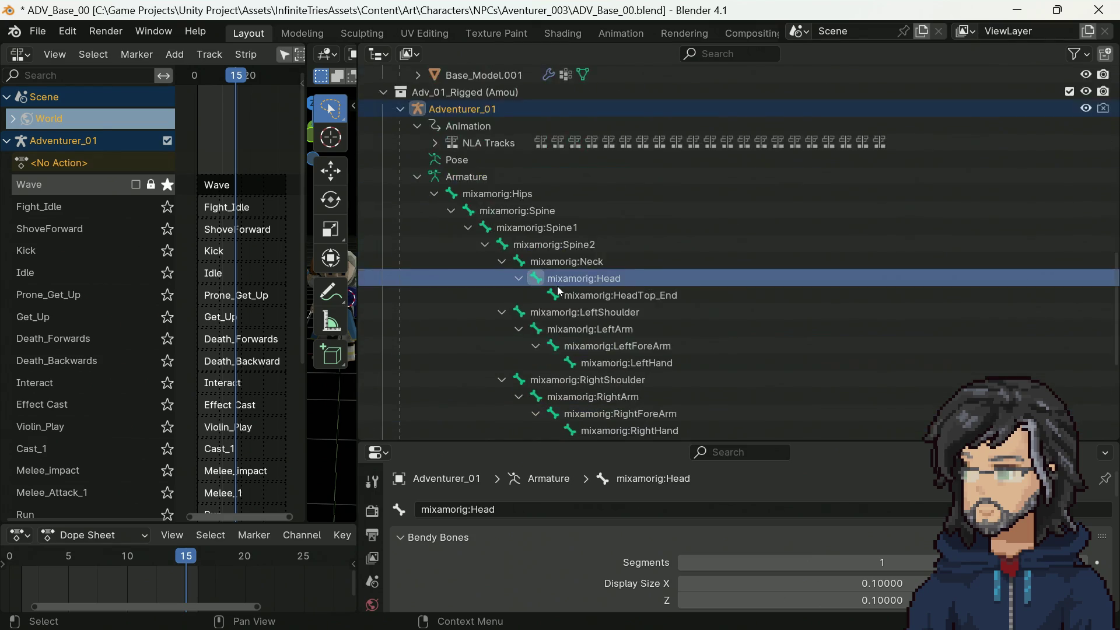
scroll(557, 285, down, 4)
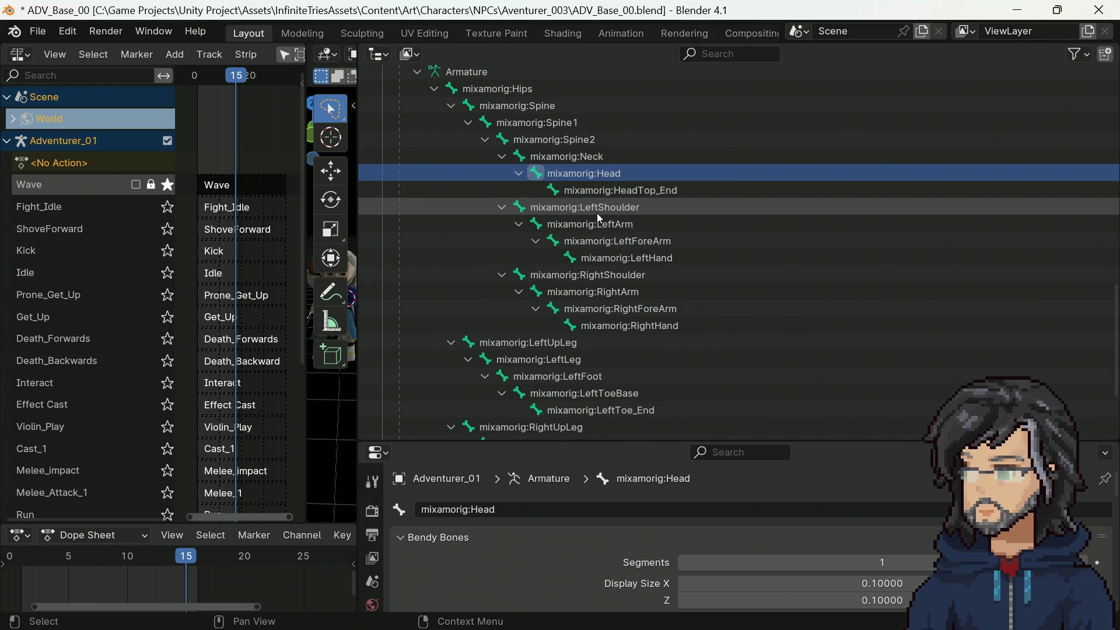
scroll(622, 260, down, 10)
scroll(633, 256, up, 7)
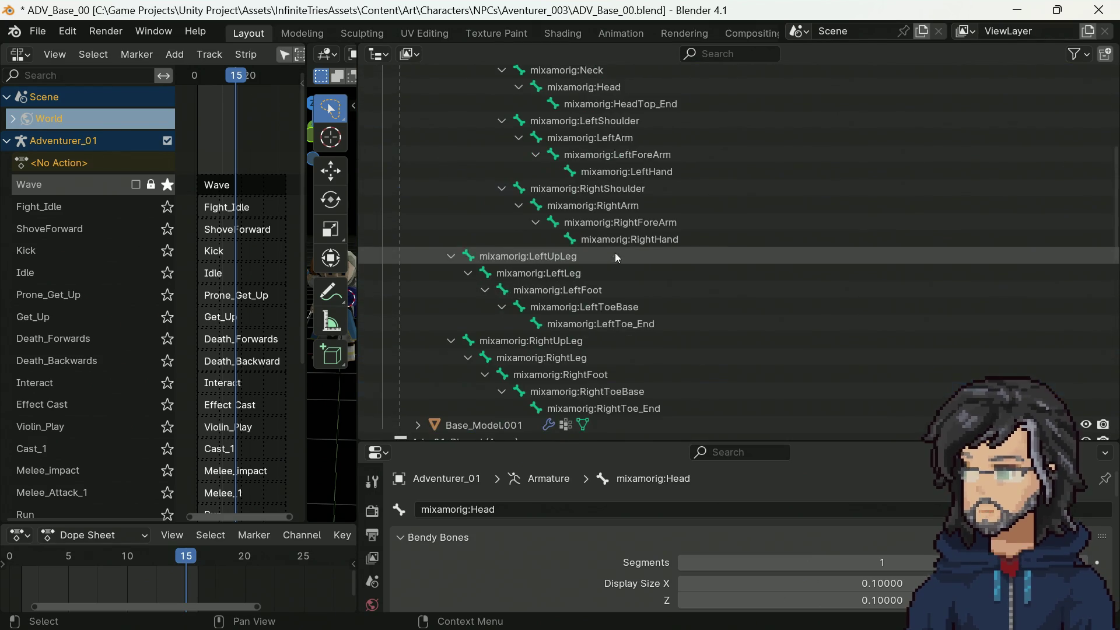
scroll(601, 151, up, 3)
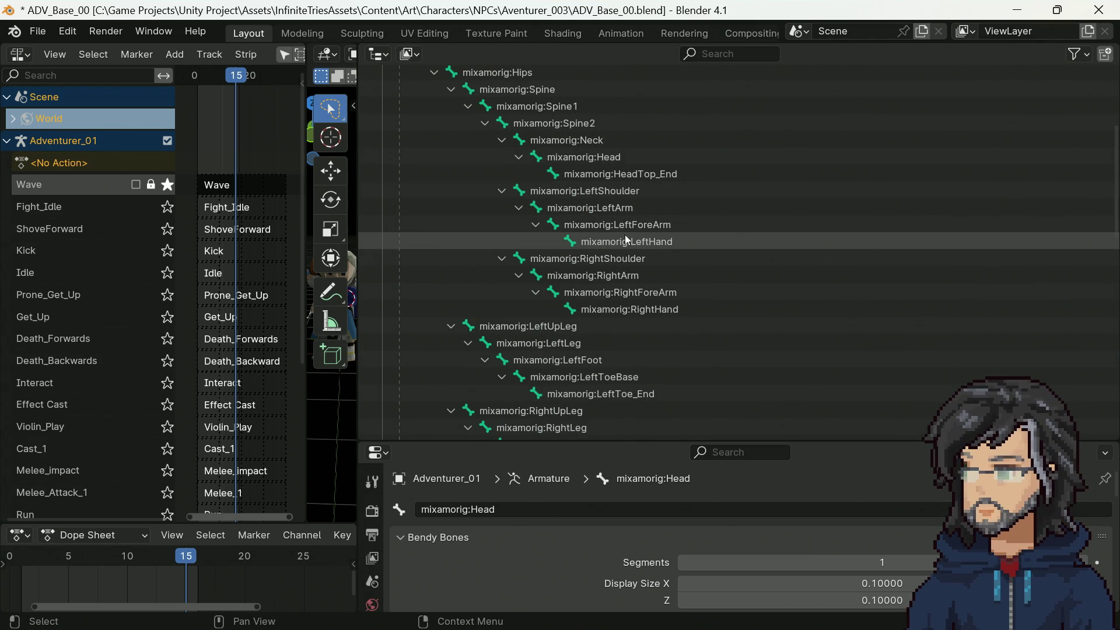
scroll(631, 289, down, 5)
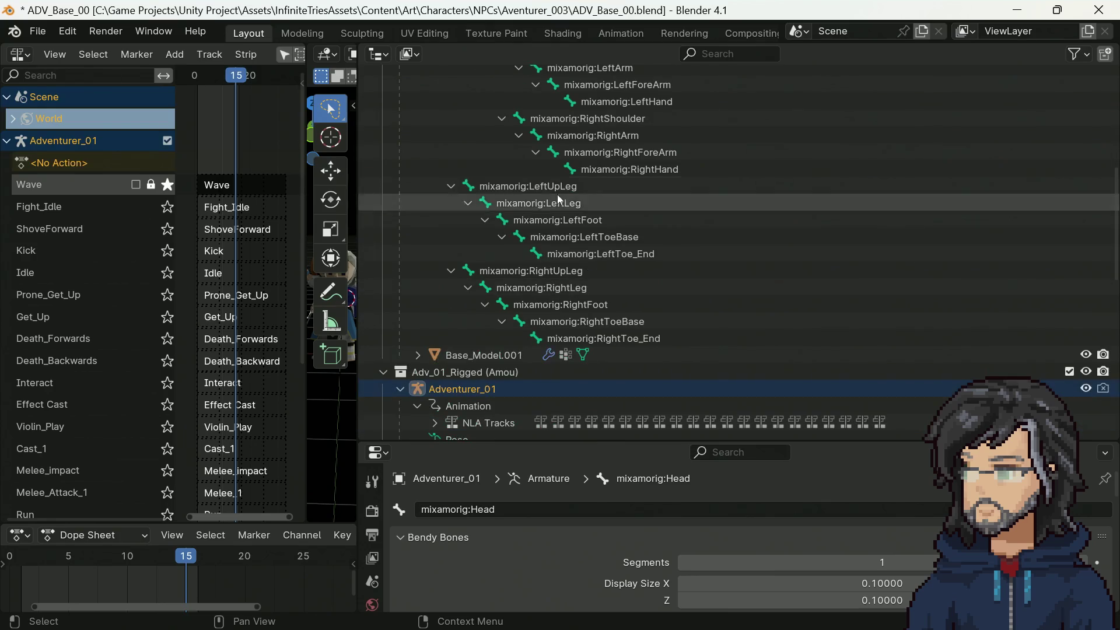
scroll(600, 309, up, 7)
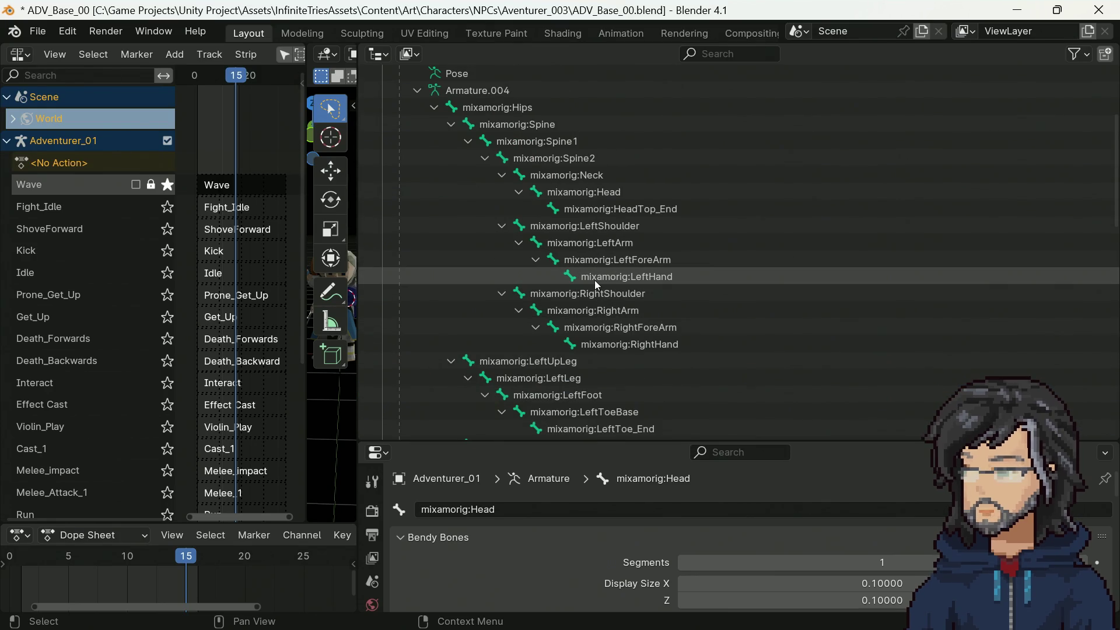
scroll(600, 277, up, 6)
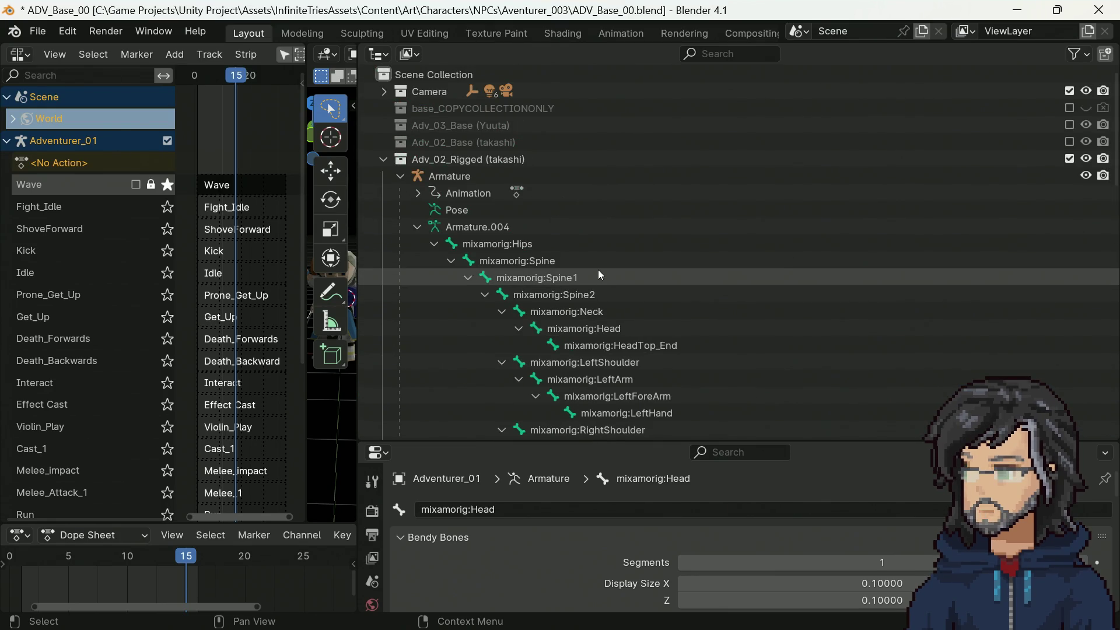
scroll(597, 269, down, 7)
scroll(595, 268, down, 10)
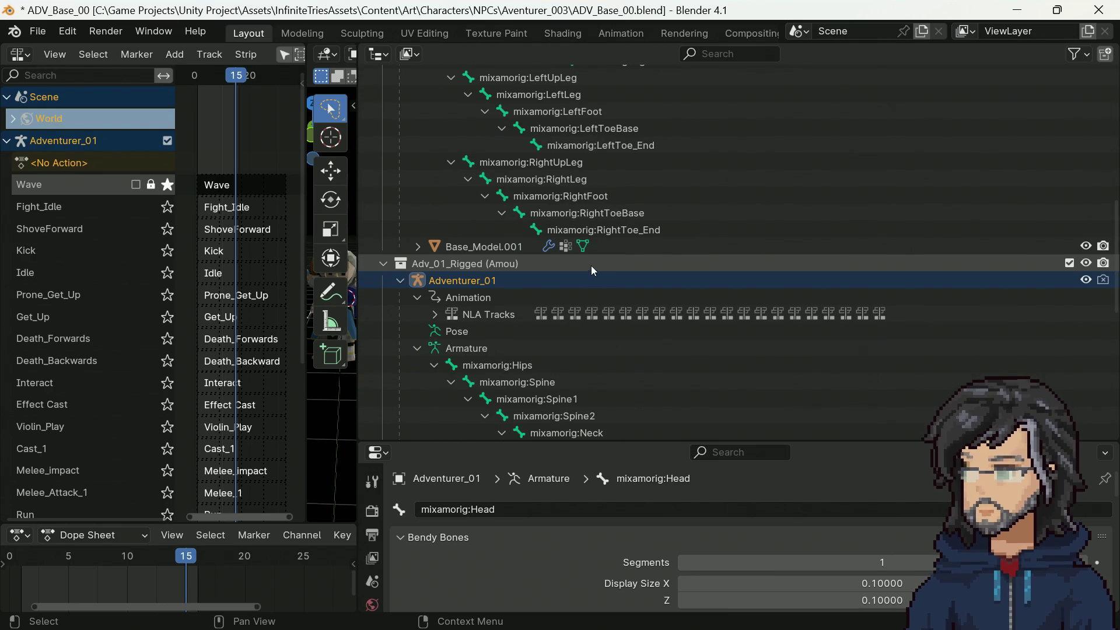
click(421, 246)
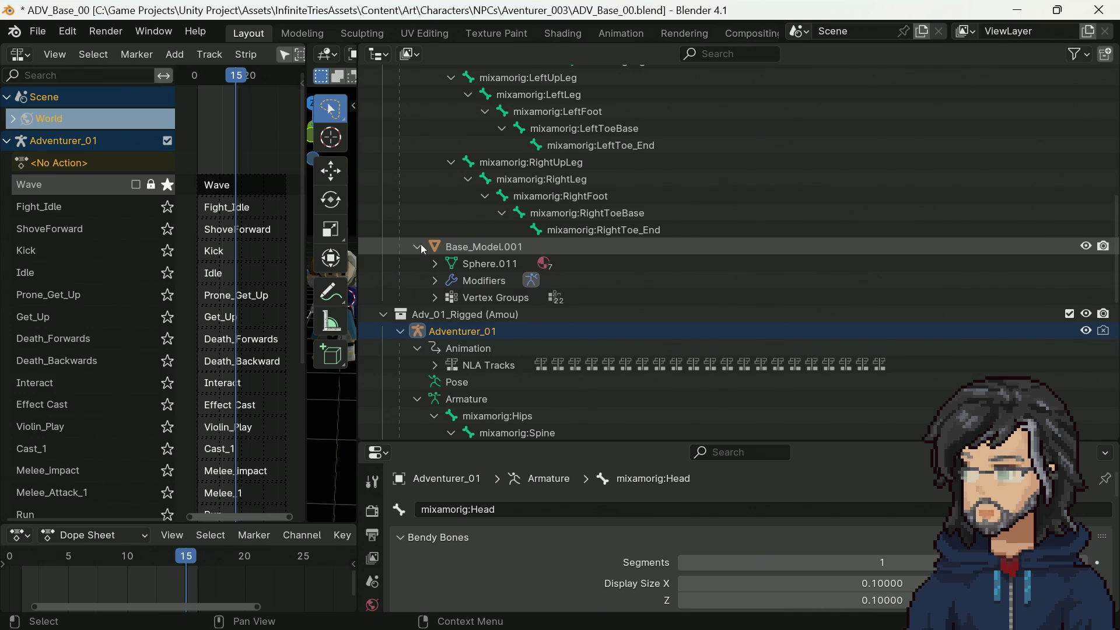
Step: Enlarge the 3D viewport and undo the last scene change
drag(360, 276, 630, 275)
scroll(991, 365, down, 5)
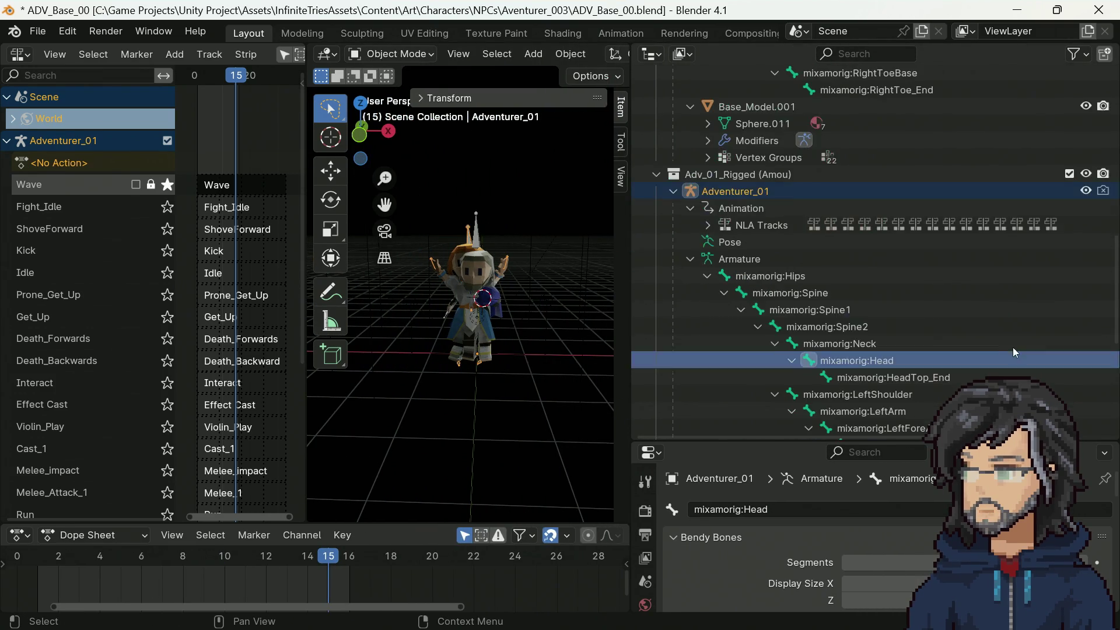
scroll(1042, 279, down, 8)
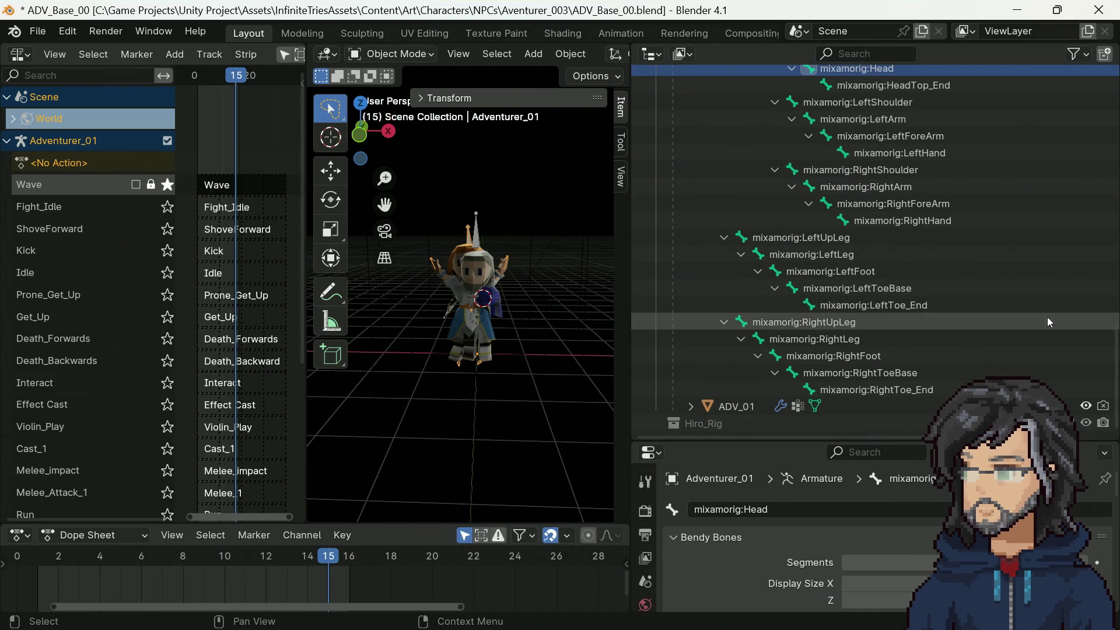
key(ctrl+z)
key(ctrl+z)
key(ctrl+z)
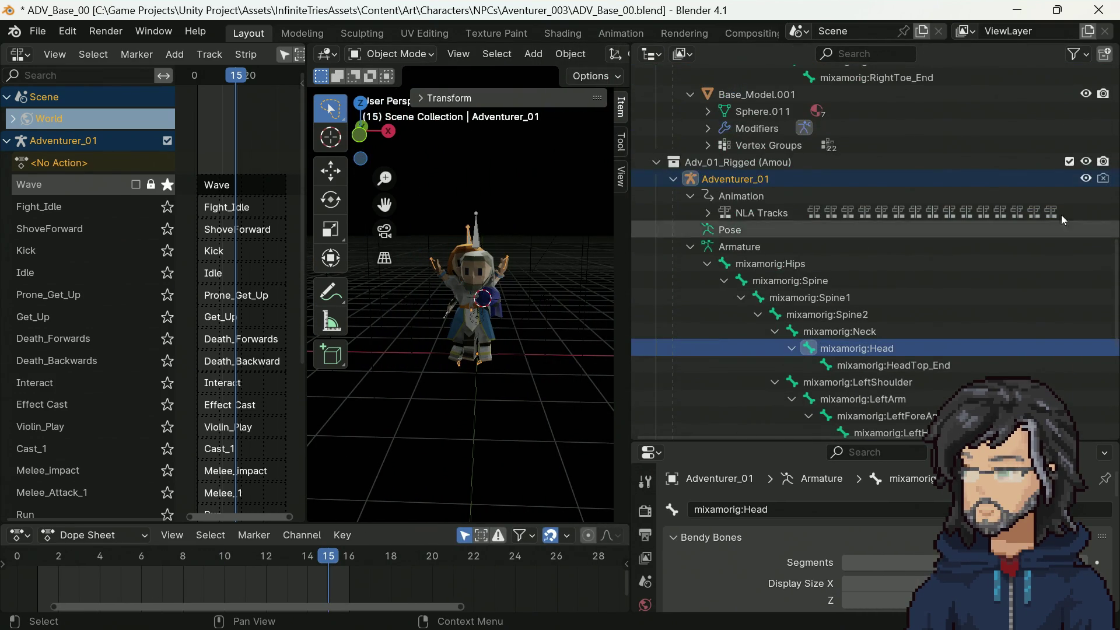
scroll(522, 412, up, 4)
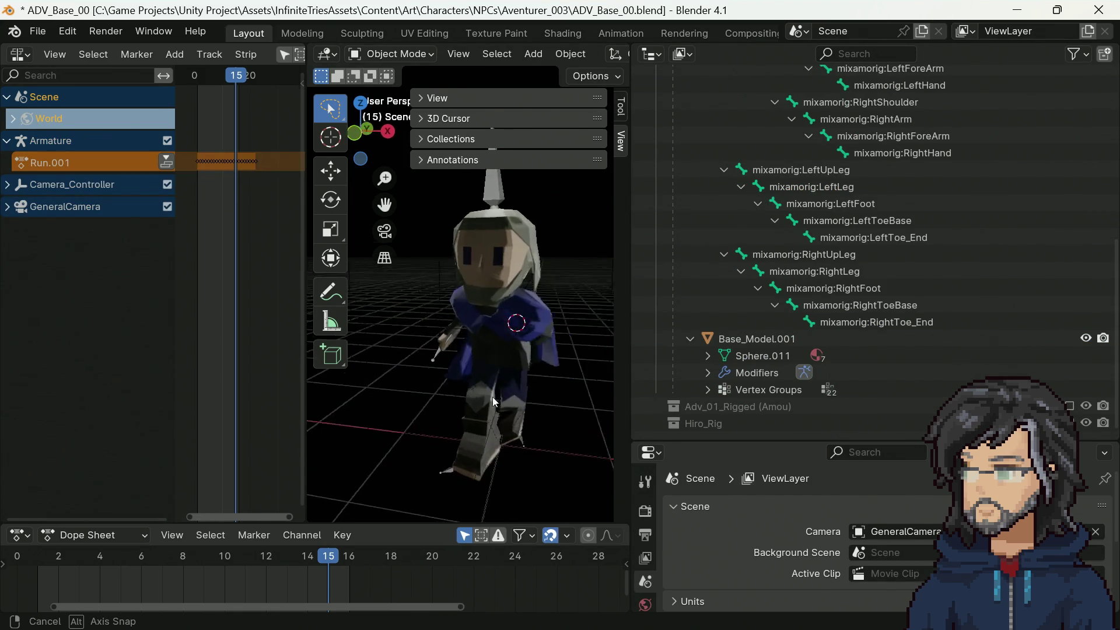
Step: Orbit the 3D view to see the character from the side
mouse_move(492, 396)
middle_down()
mouse_move(391, 379)
mouse_move(387, 393)
mouse_move(530, 402)
middle_up()
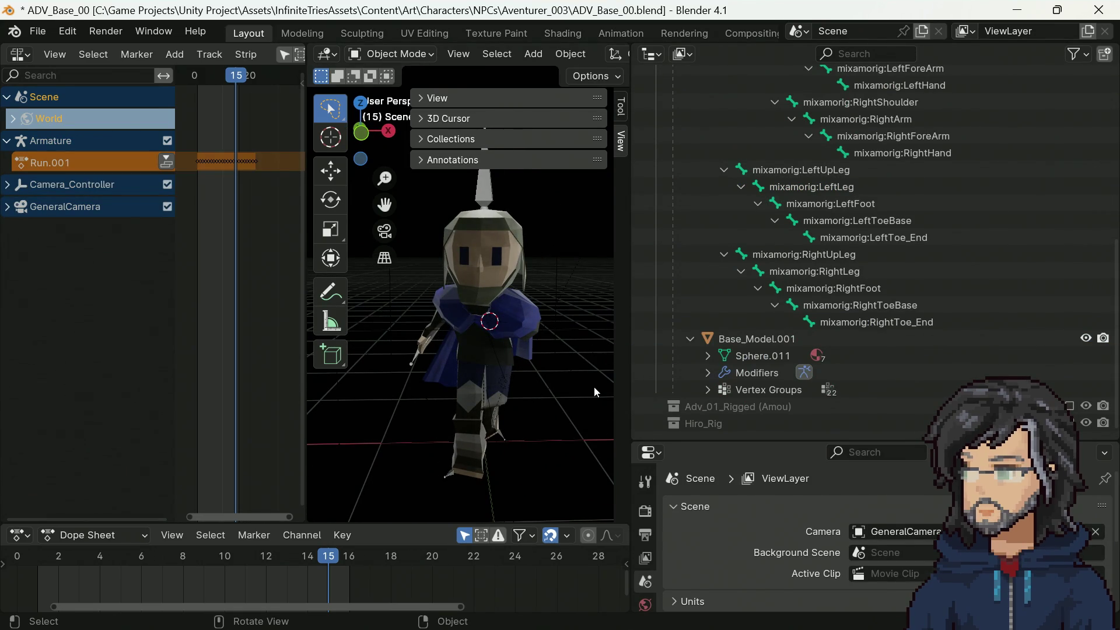
scroll(863, 310, up, 10)
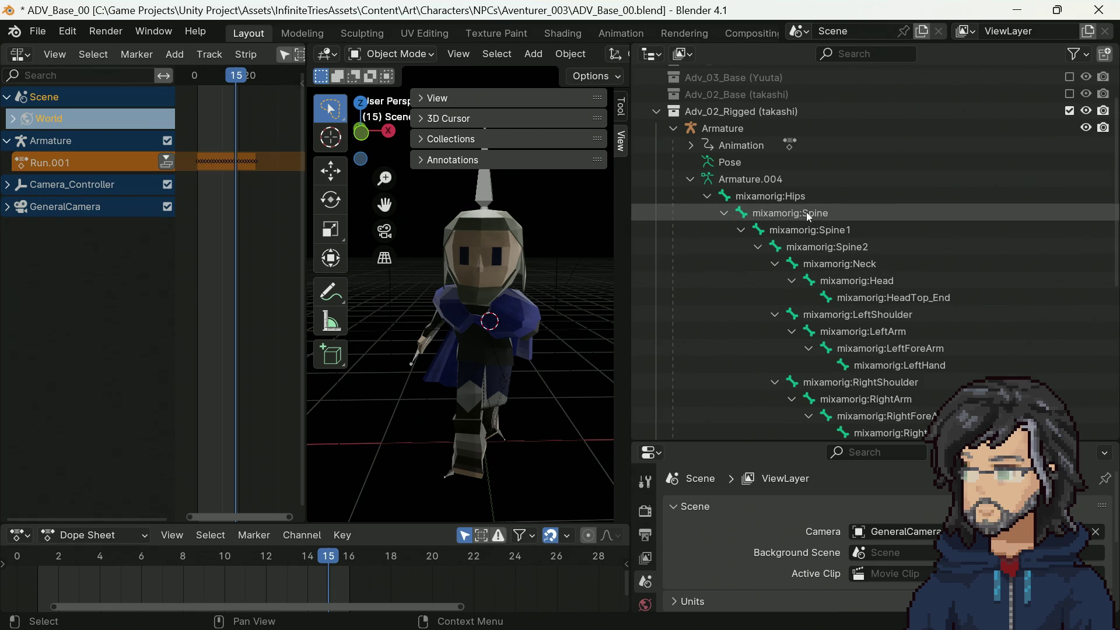
scroll(828, 245, down, 10)
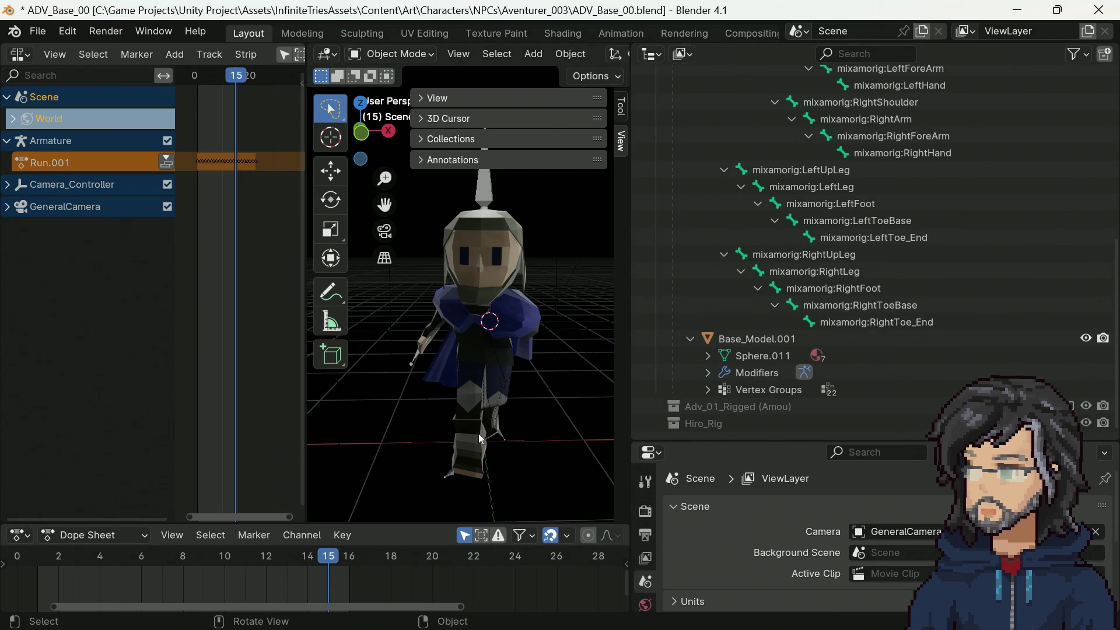
mouse_move(576, 373)
middle_down()
mouse_move(472, 362)
mouse_move(353, 372)
mouse_move(554, 367)
middle_up()
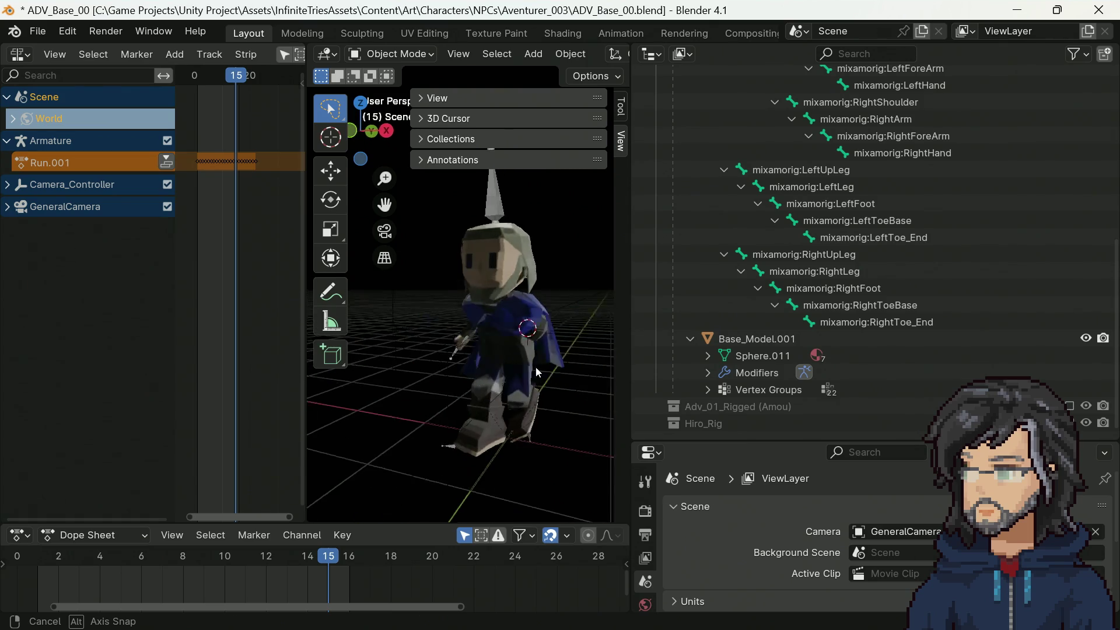
scroll(848, 279, up, 12)
scroll(833, 292, down, 5)
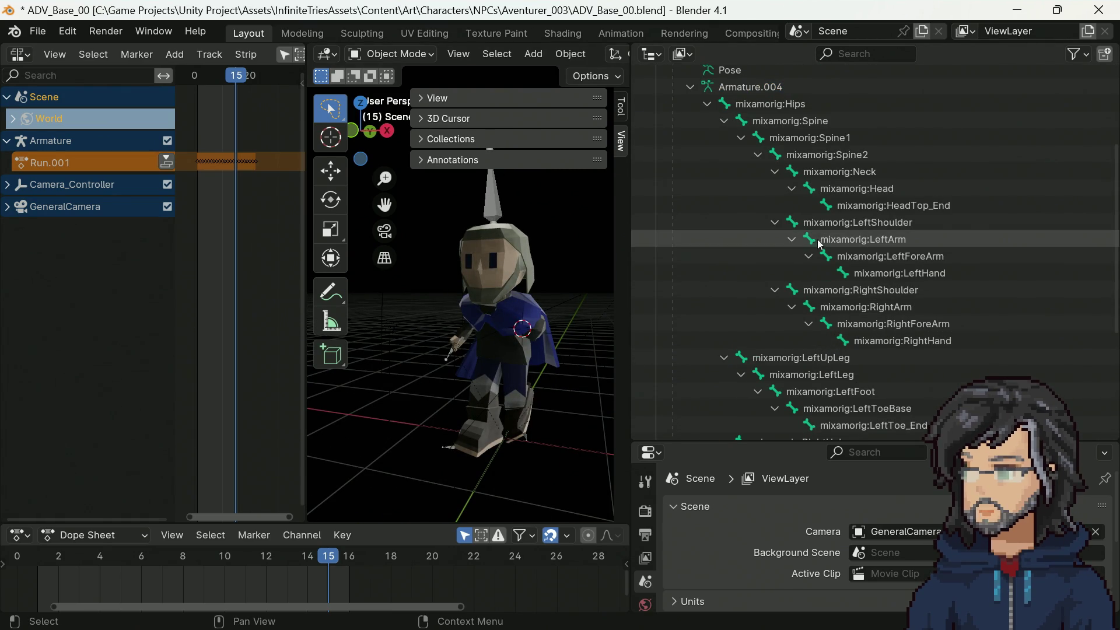
Step: Inspect the LeftShoulder, RightShoulder, RightArm, RightForeArm and RightHand bones in turn
click(840, 222)
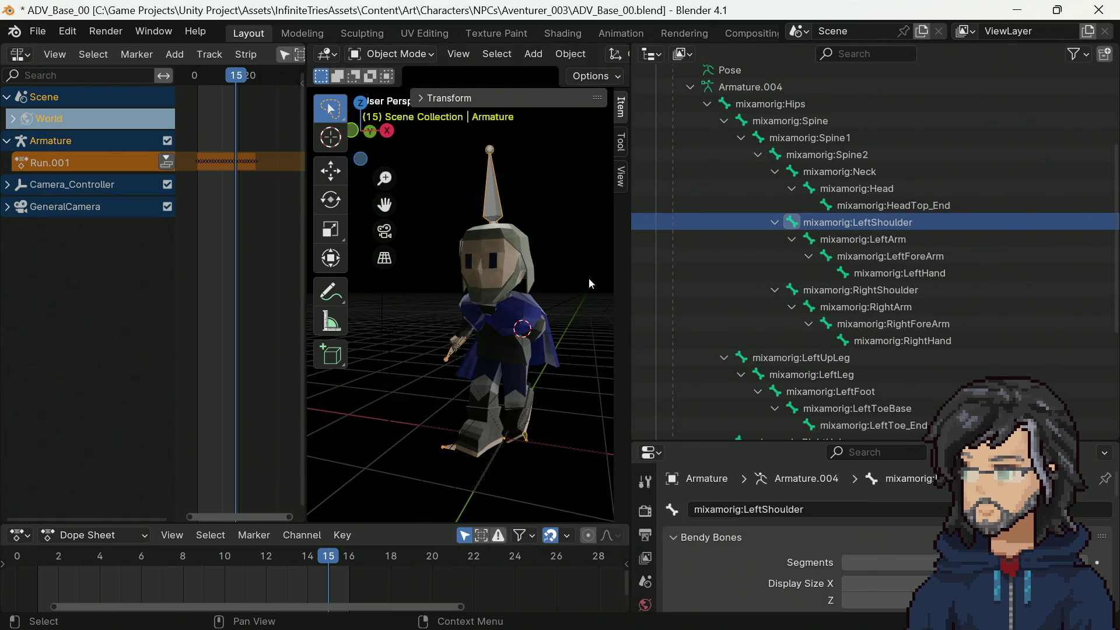
middle_drag(590, 284, 530, 296)
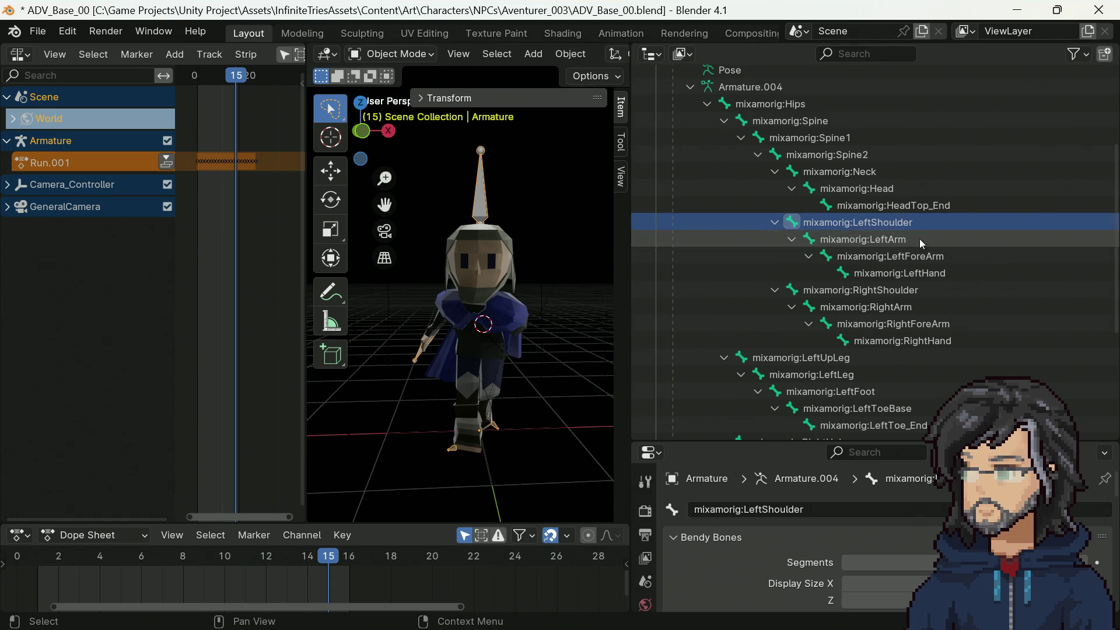
click(848, 289)
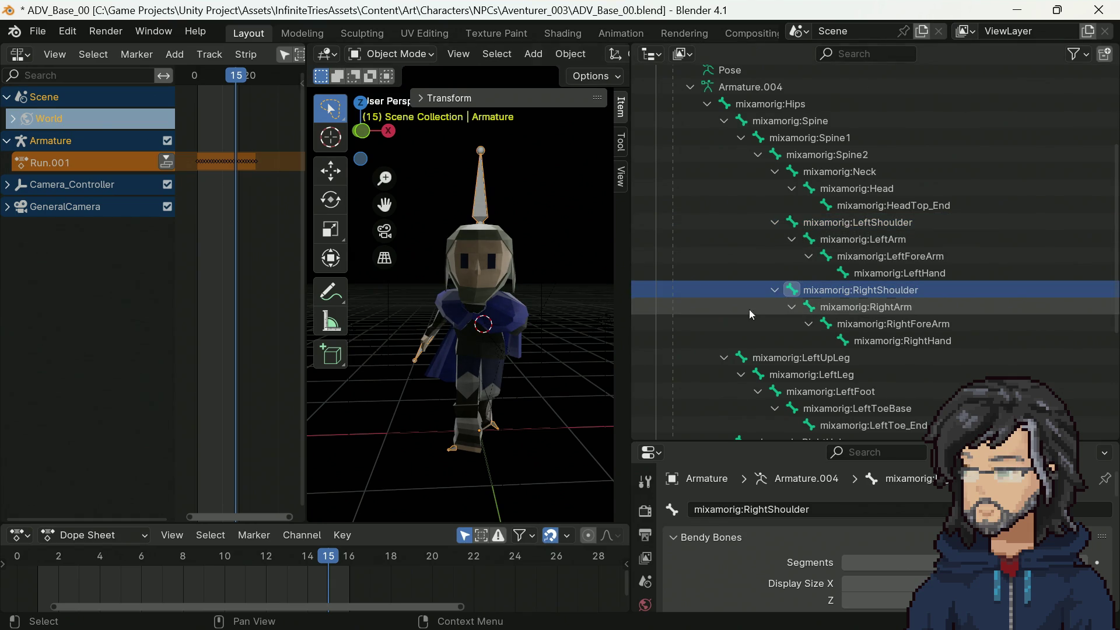
middle_drag(516, 324, 493, 328)
click(848, 304)
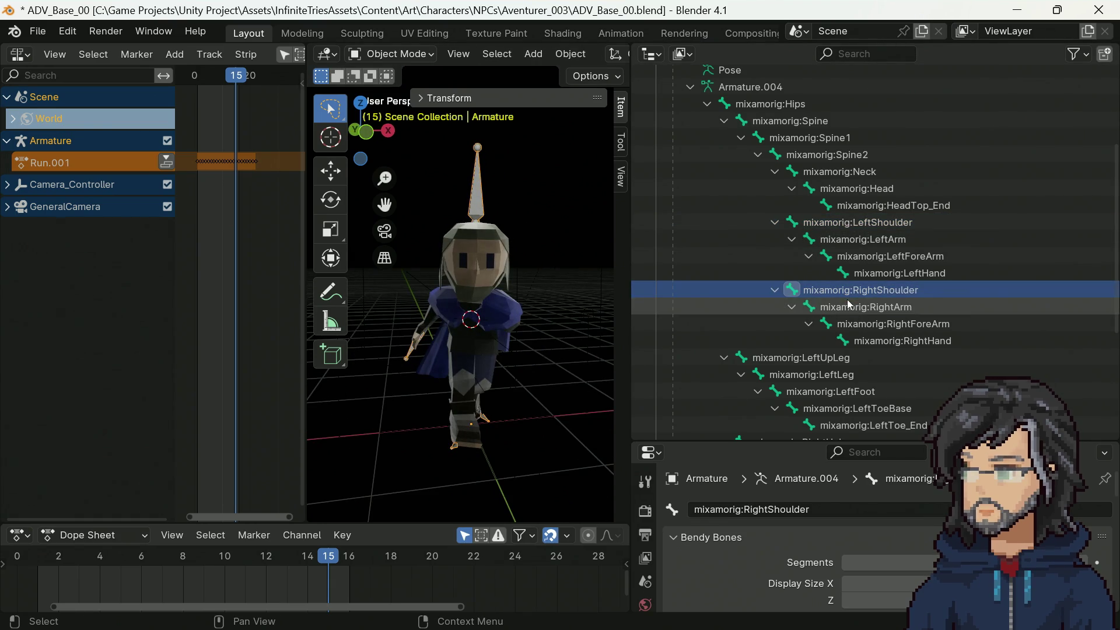
click(854, 324)
click(853, 342)
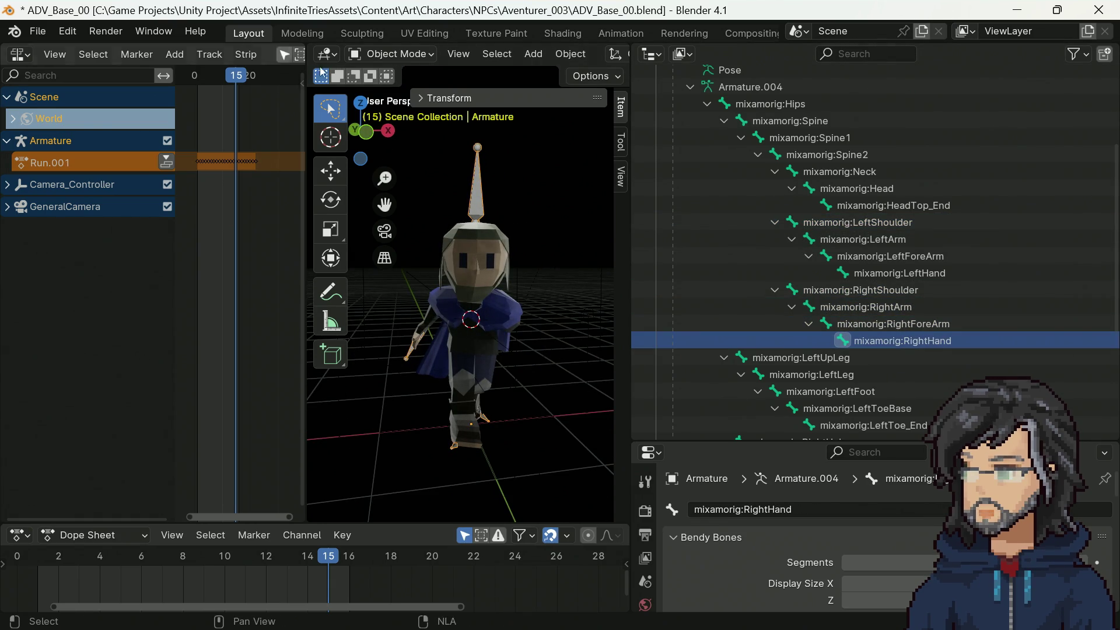
mouse_move(493, 291)
middle_down()
mouse_move(475, 292)
mouse_move(541, 285)
mouse_move(715, 310)
mouse_move(452, 315)
mouse_move(391, 192)
middle_up()
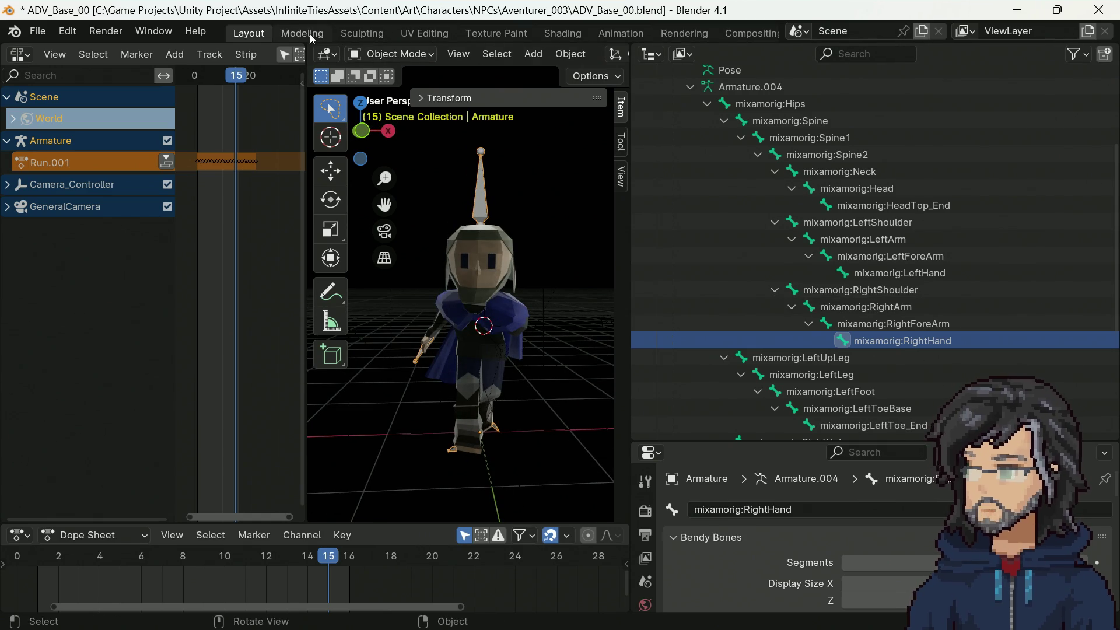
Step: Switch the armature to Pose Mode and select the character's left hand bone
click(384, 54)
click(402, 111)
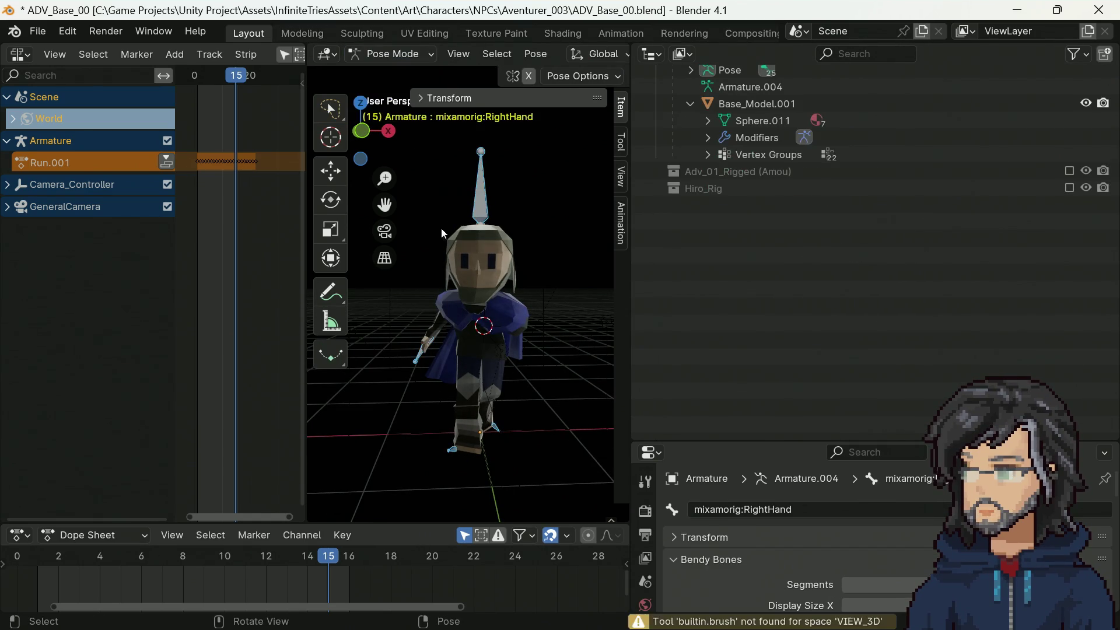
mouse_move(502, 324)
middle_down()
mouse_move(499, 337)
mouse_move(418, 334)
middle_up()
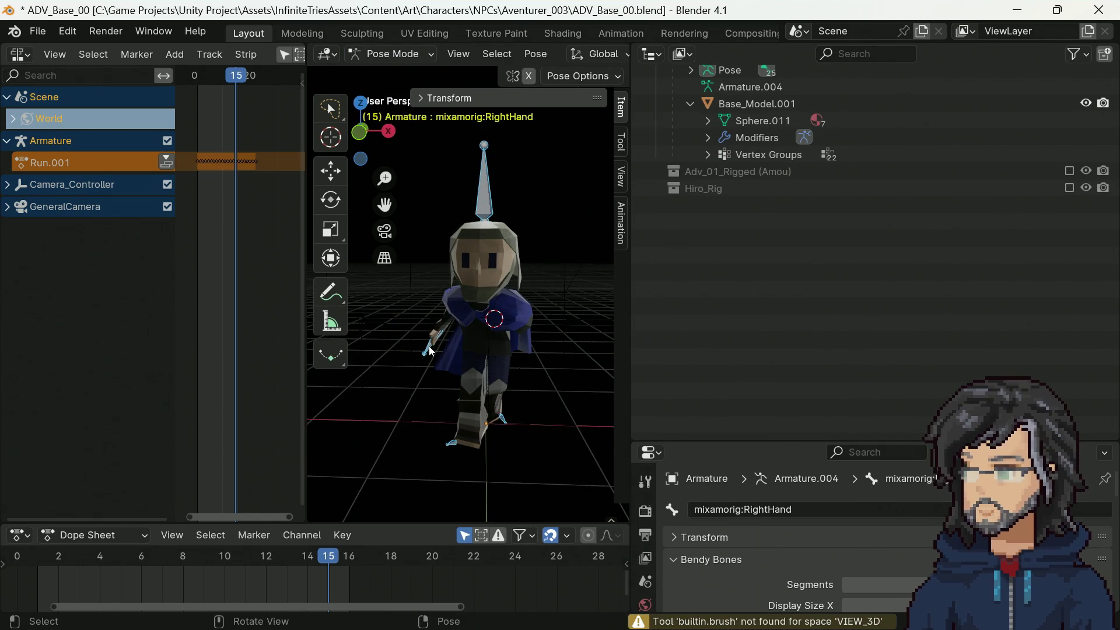
scroll(472, 355, up, 4)
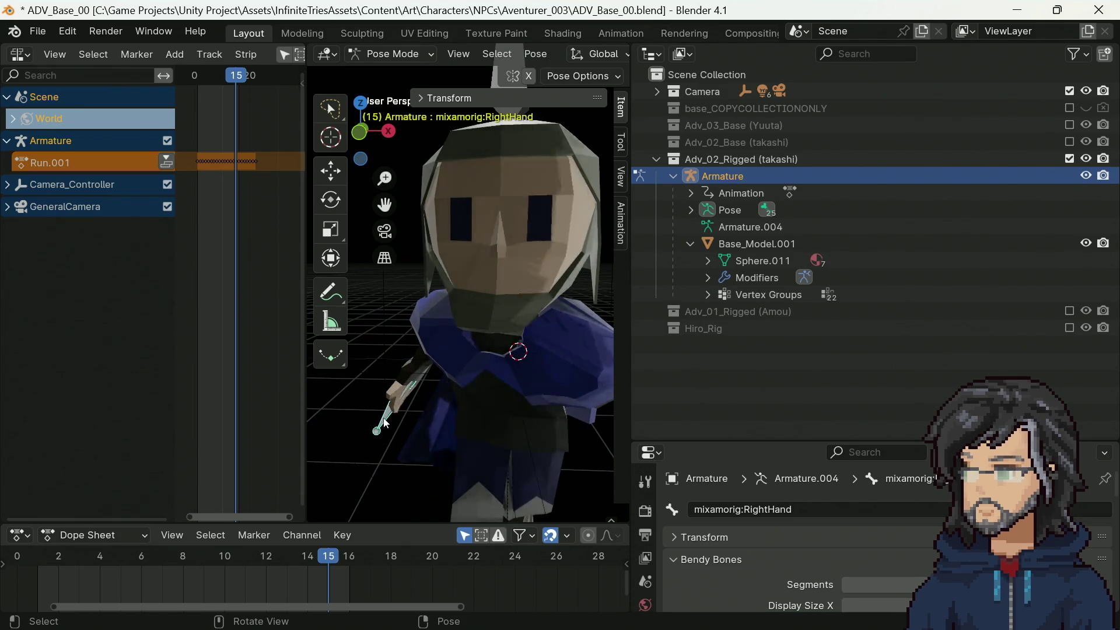
scroll(453, 429, down, 3)
mouse_move(453, 430)
middle_down()
mouse_move(475, 410)
mouse_move(427, 392)
mouse_move(450, 397)
mouse_move(533, 363)
mouse_move(371, 365)
mouse_move(572, 366)
mouse_move(522, 273)
middle_up()
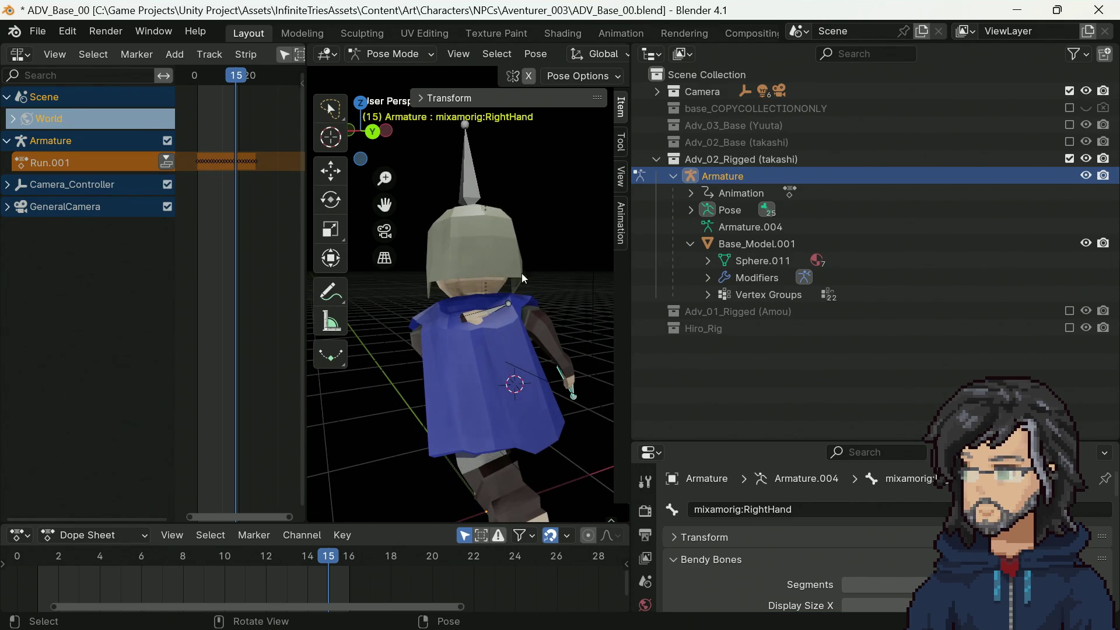
click(502, 303)
mouse_move(485, 352)
middle_down()
mouse_move(332, 348)
mouse_move(545, 363)
mouse_move(420, 344)
mouse_move(454, 327)
middle_up()
scroll(538, 363, up, 3)
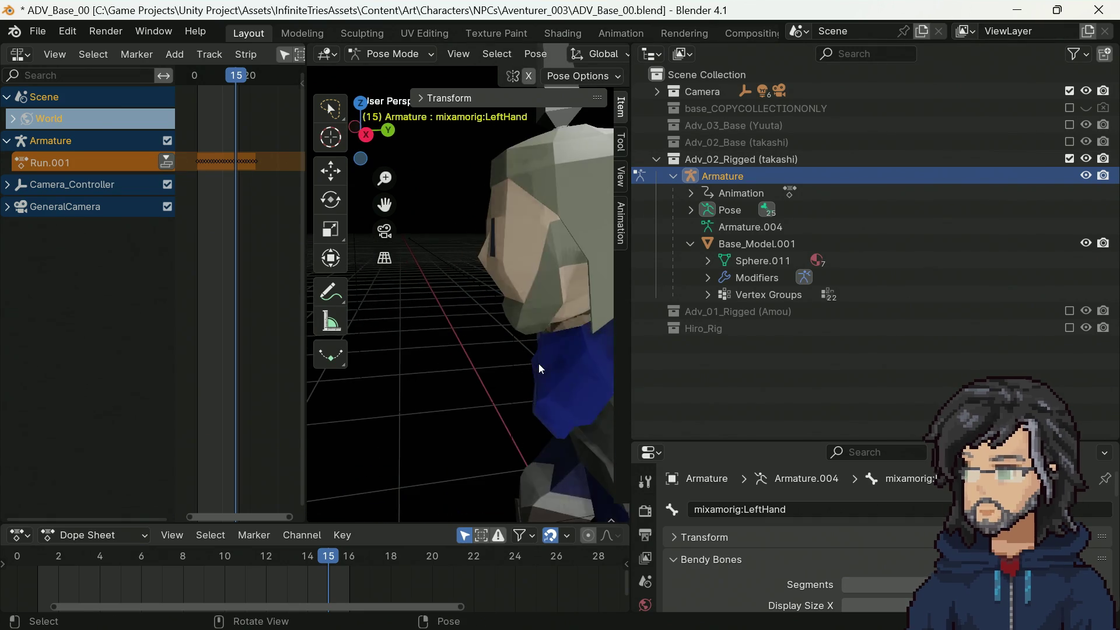
mouse_move(538, 362)
middle_down()
mouse_move(537, 340)
mouse_move(568, 332)
mouse_move(394, 341)
mouse_move(559, 315)
middle_up()
scroll(508, 329, up, 5)
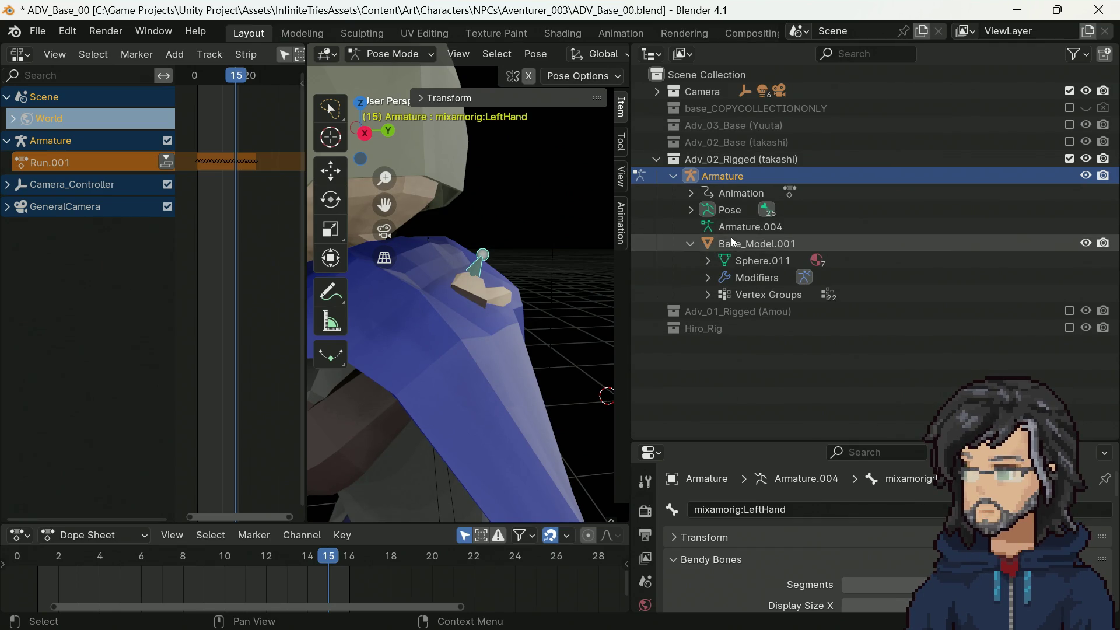
Step: Expand Pose from Hips down to LeftHand and show its rotation (W 0.967, Z 0.253)
click(690, 210)
click(708, 227)
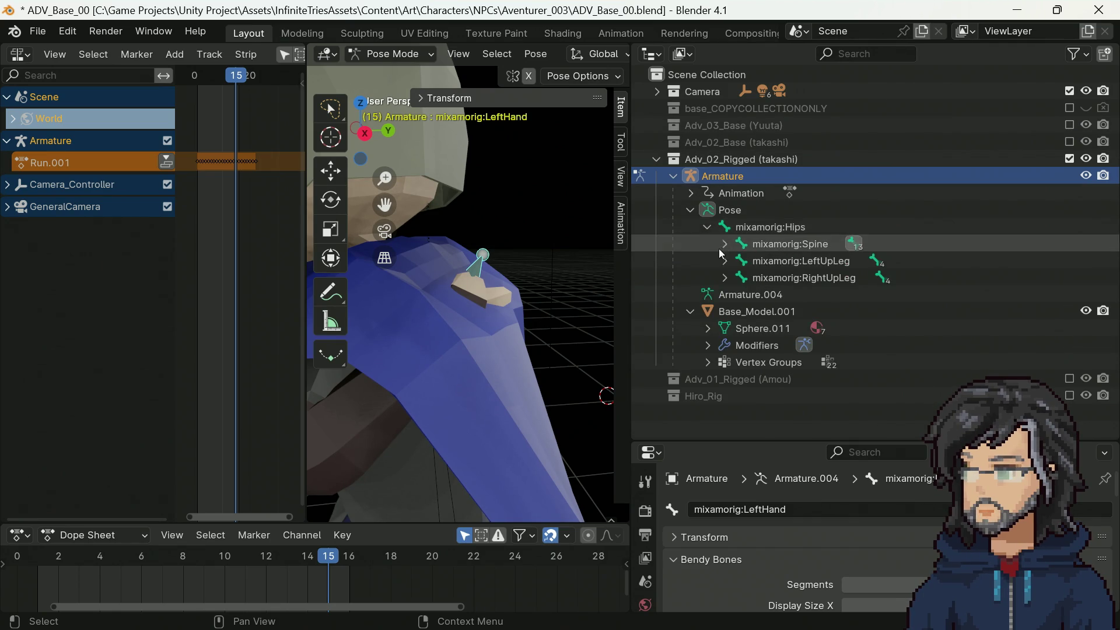
click(725, 244)
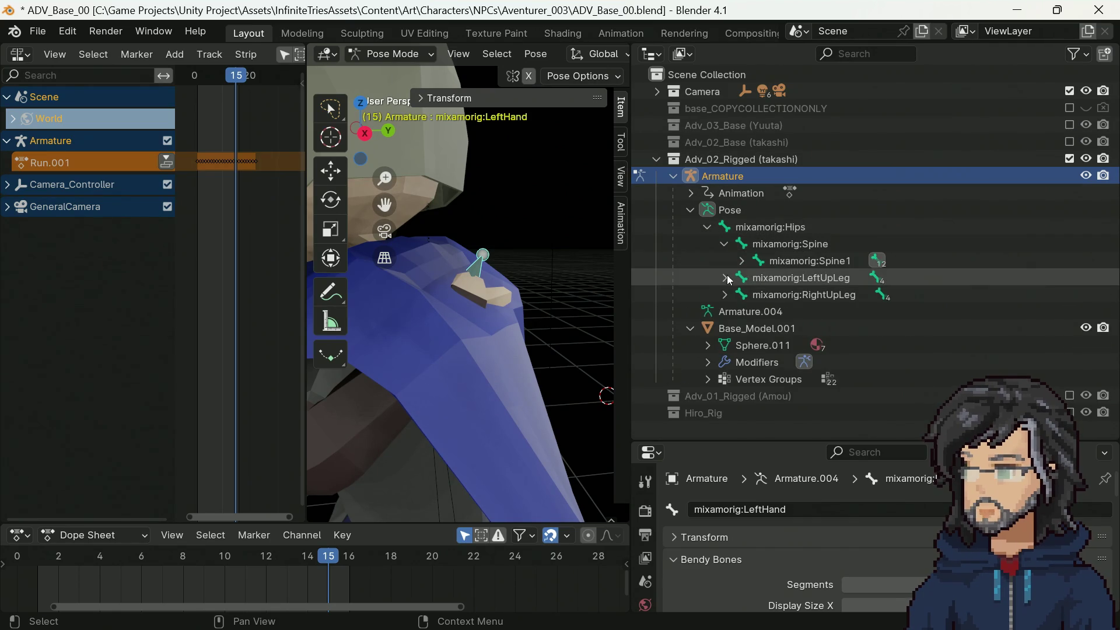
click(741, 261)
click(758, 278)
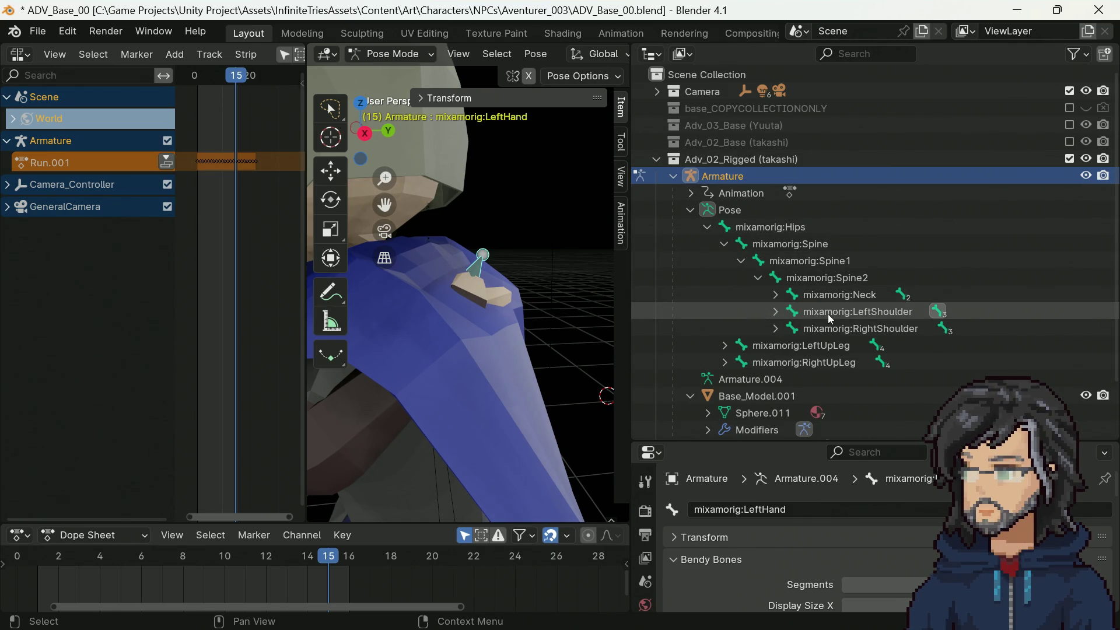
click(775, 311)
click(791, 328)
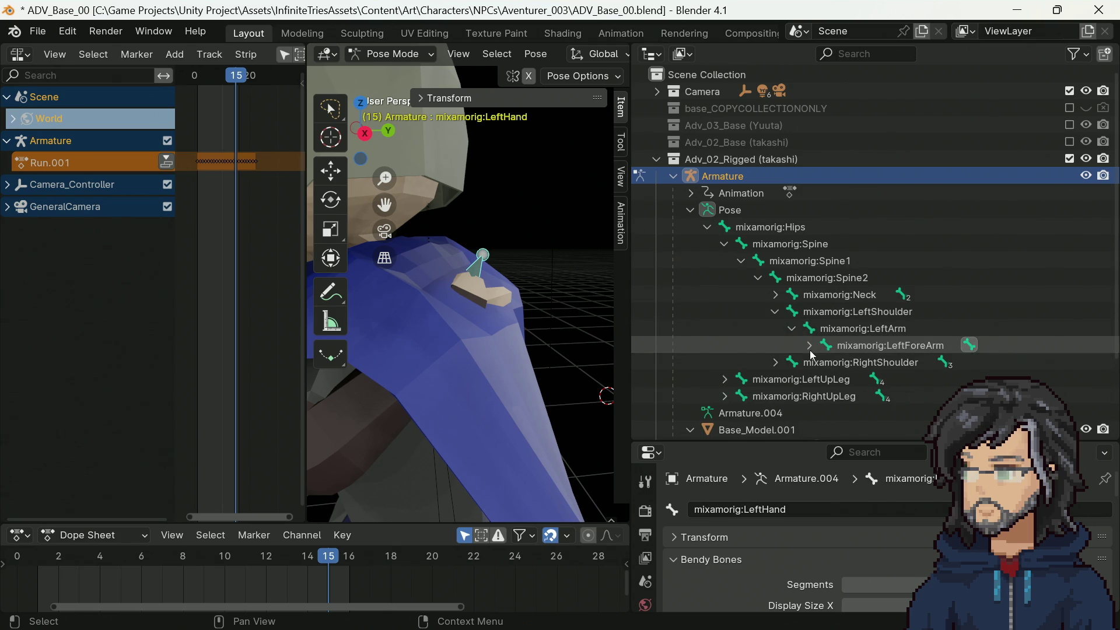
click(809, 345)
scroll(496, 355, down, 5)
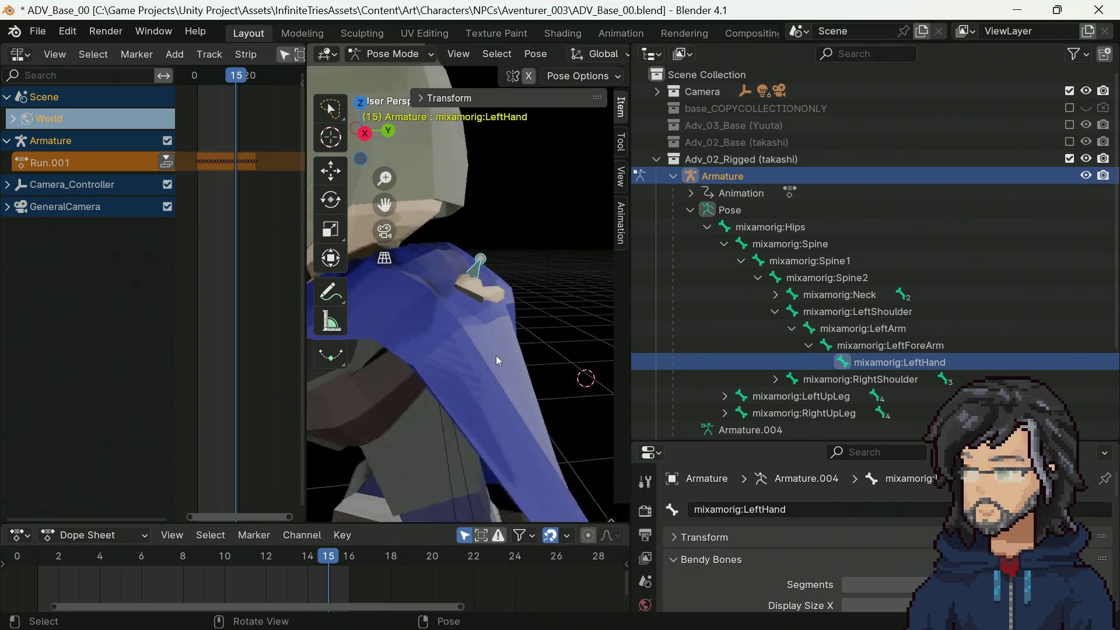
click(424, 97)
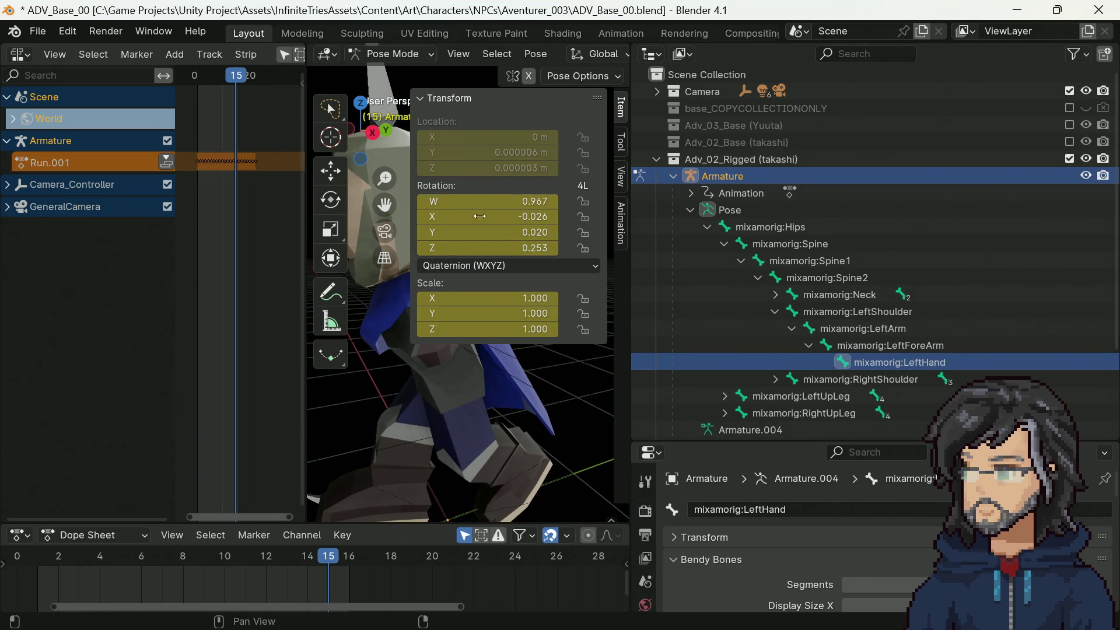
Step: Expand Sphere.011 and tick Adv_01_Rigged so Adventurer_01's Wave, Fight_Idle and Kick tracks appear
scroll(470, 401, down, 5)
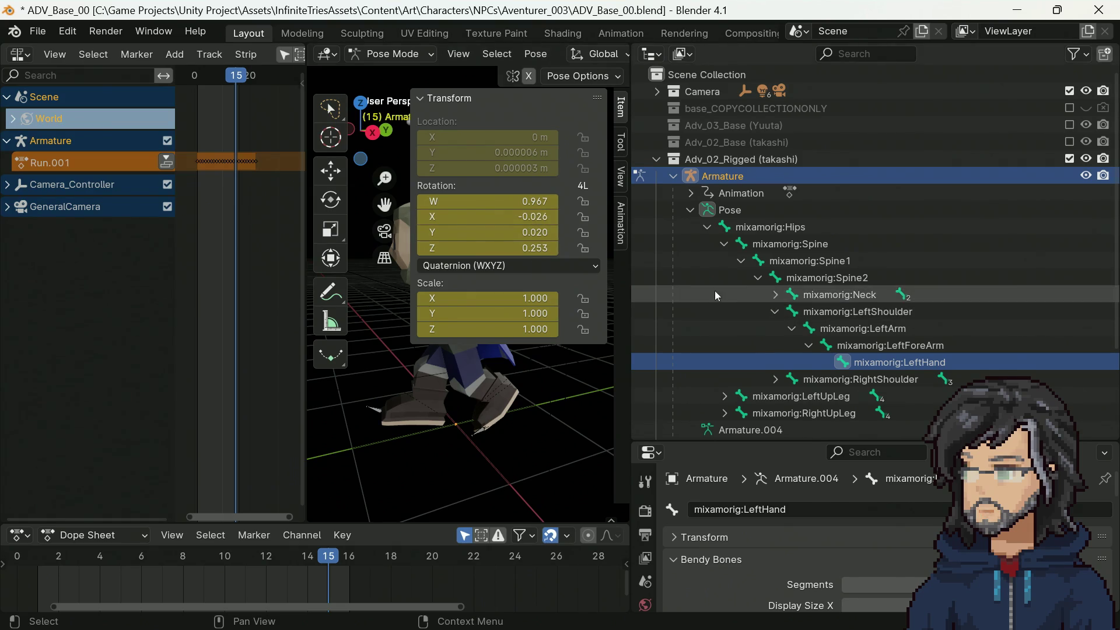
scroll(715, 291, down, 2)
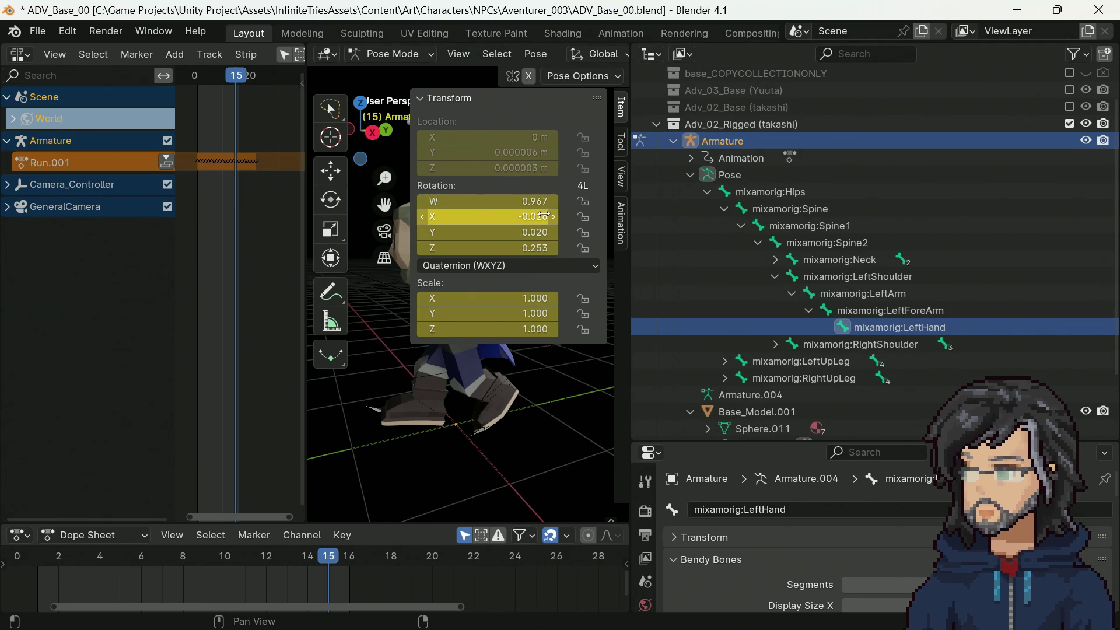
scroll(897, 299, down, 4)
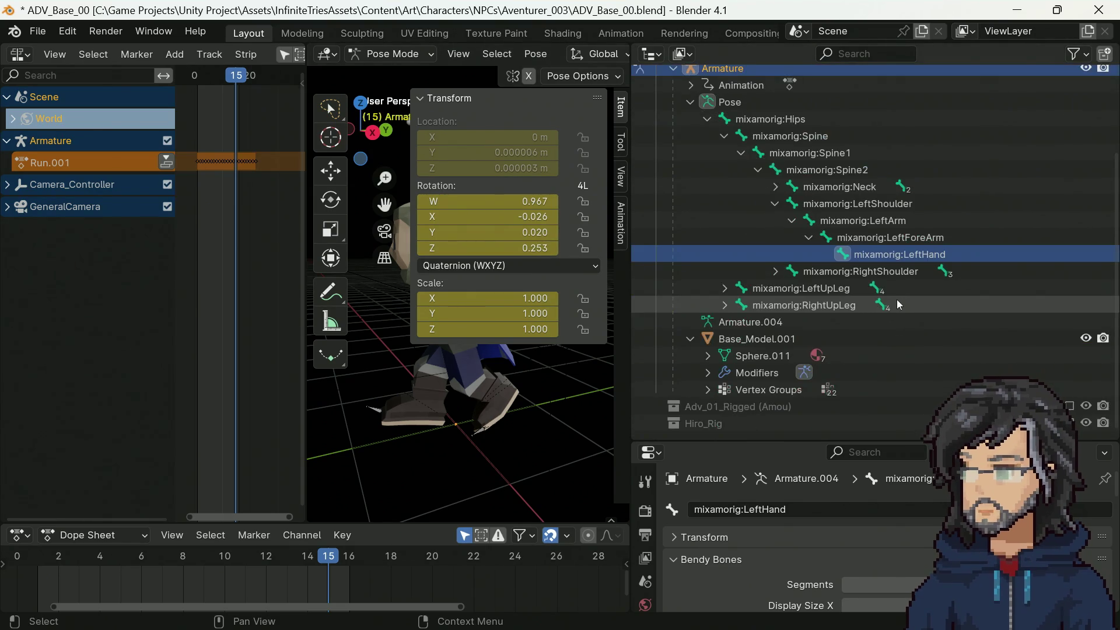
click(708, 355)
scroll(709, 351, down, 5)
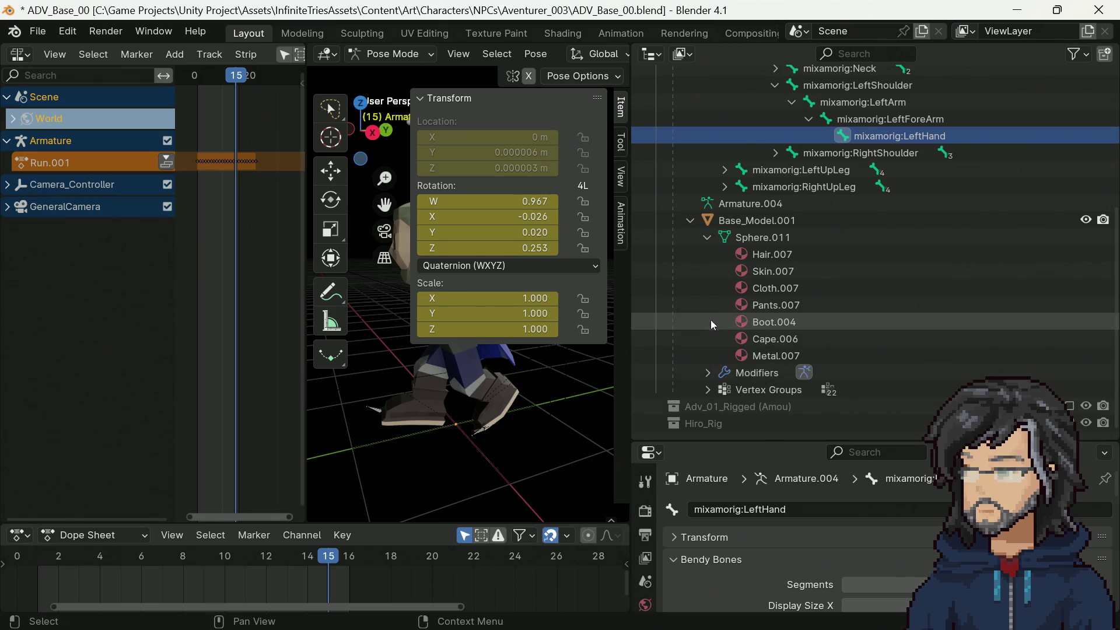
click(1069, 407)
Step: Select Adventurer_01's mixamorig:LeftHand bone in the Outliner
key(period)
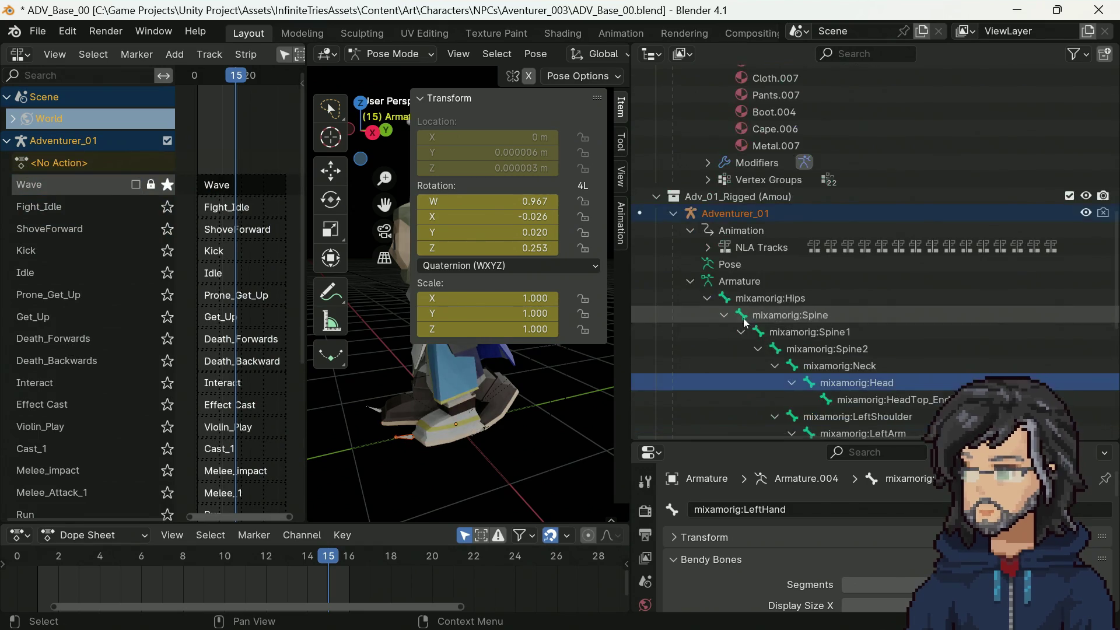
scroll(863, 301, down, 4)
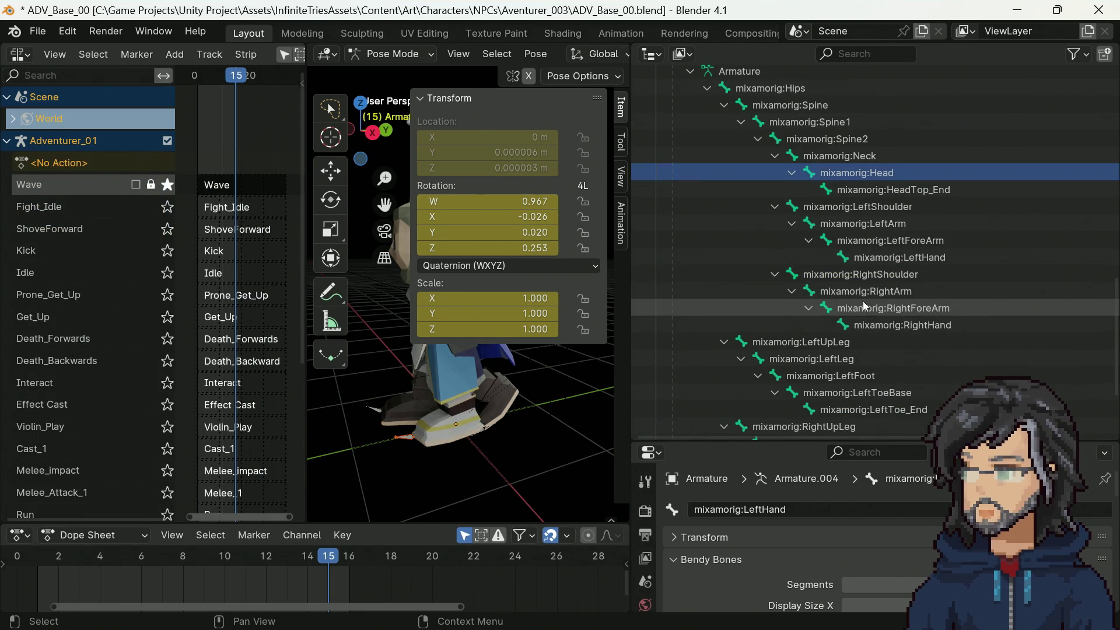
click(886, 253)
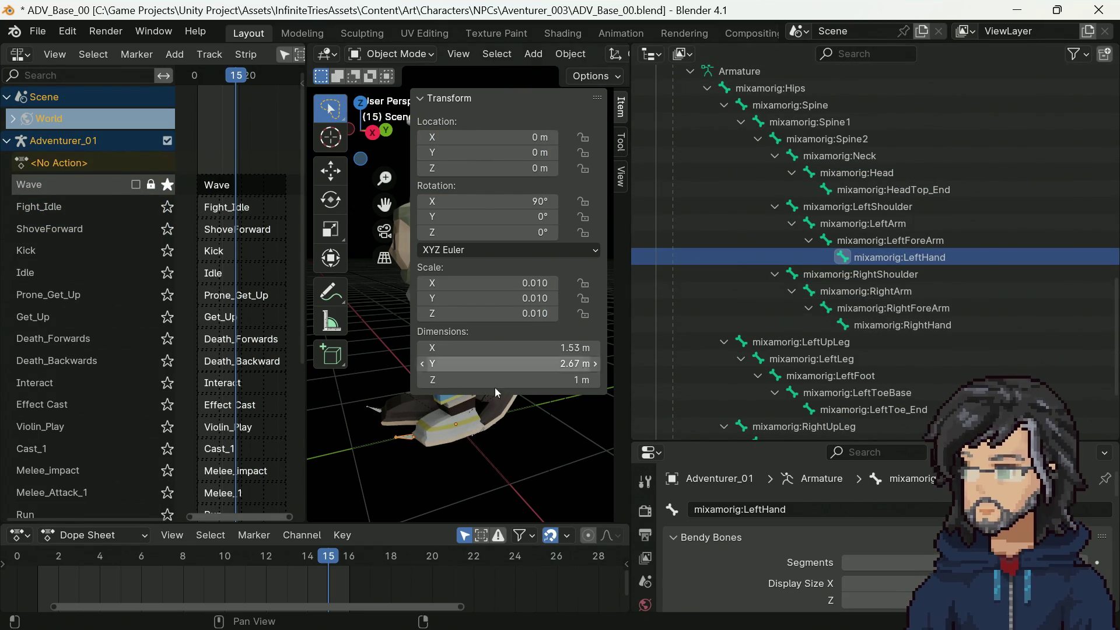
Step: Solo Adventurer_01's Run track in the NLA editor
scroll(167, 300, down, 6)
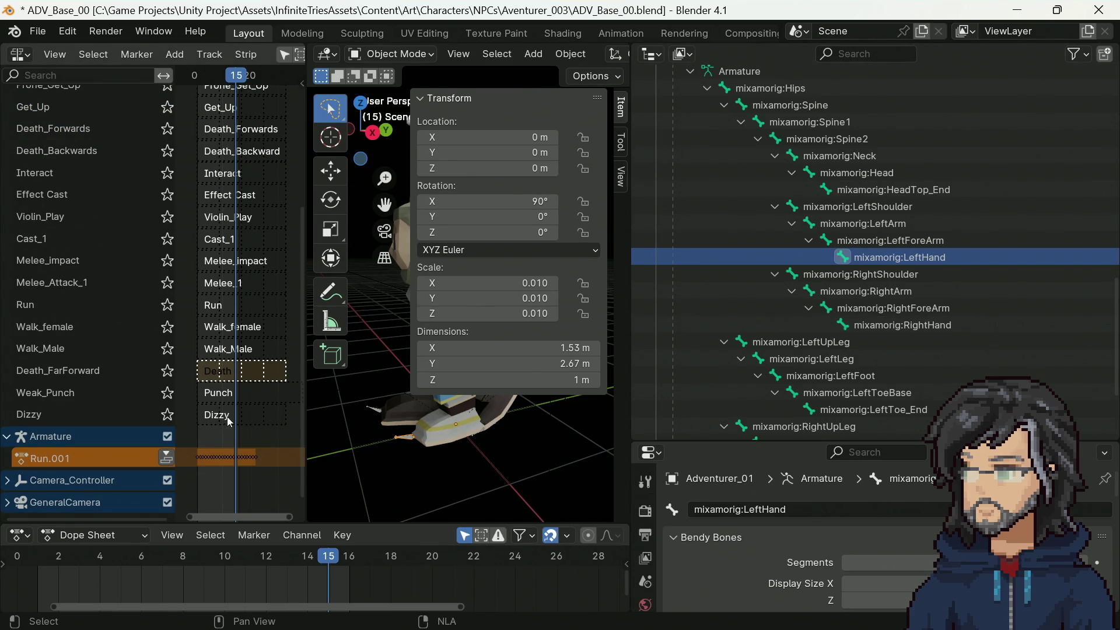
scroll(122, 352, up, 6)
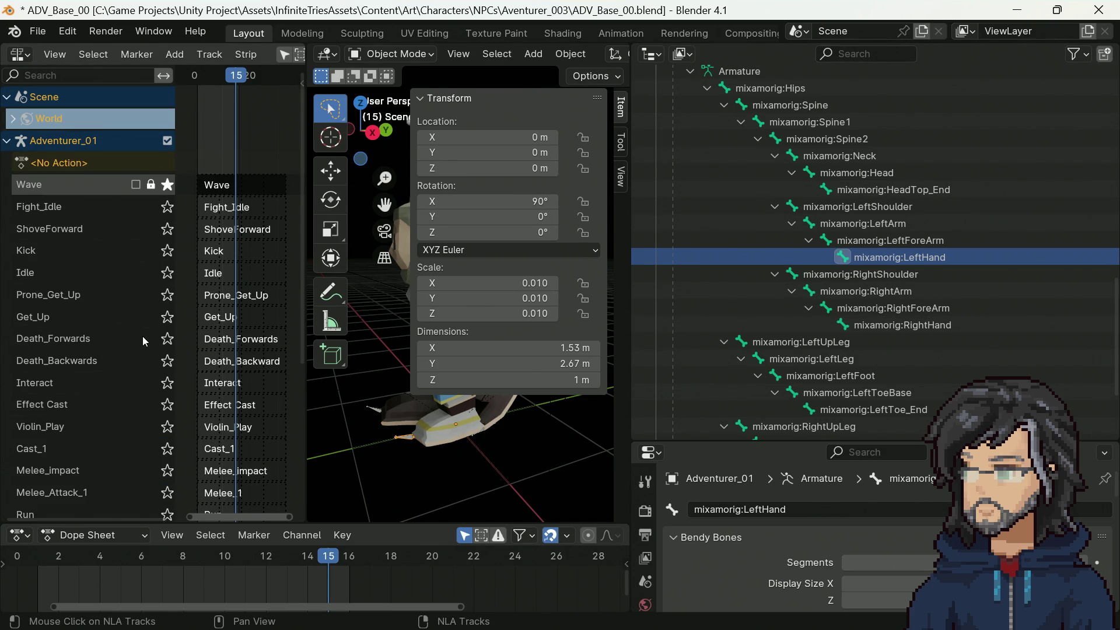
scroll(872, 217, up, 5)
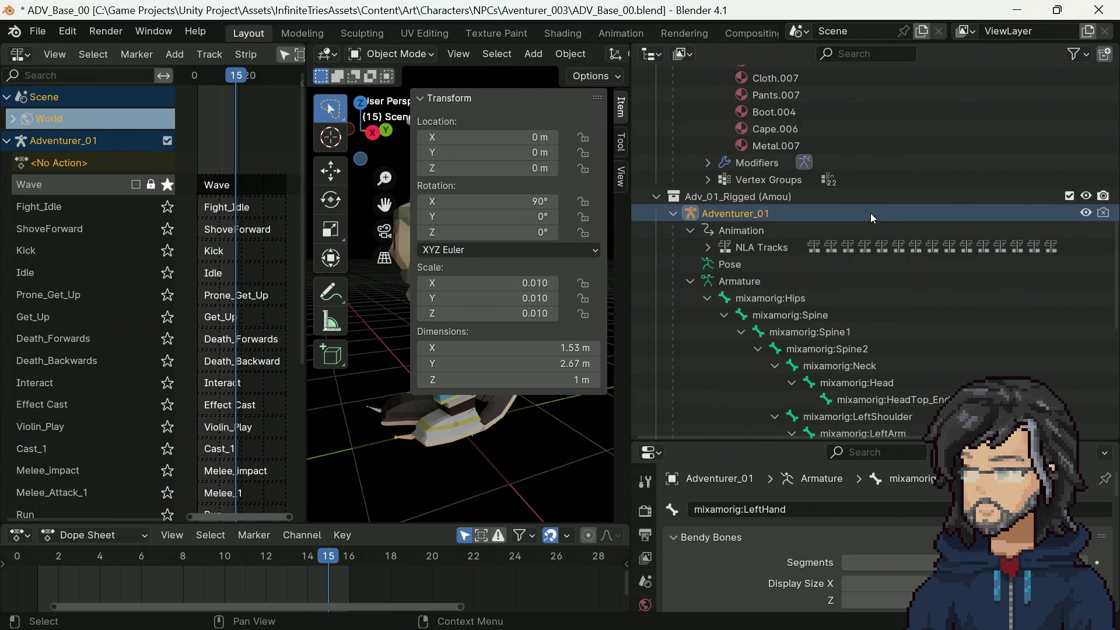
scroll(863, 219, down, 6)
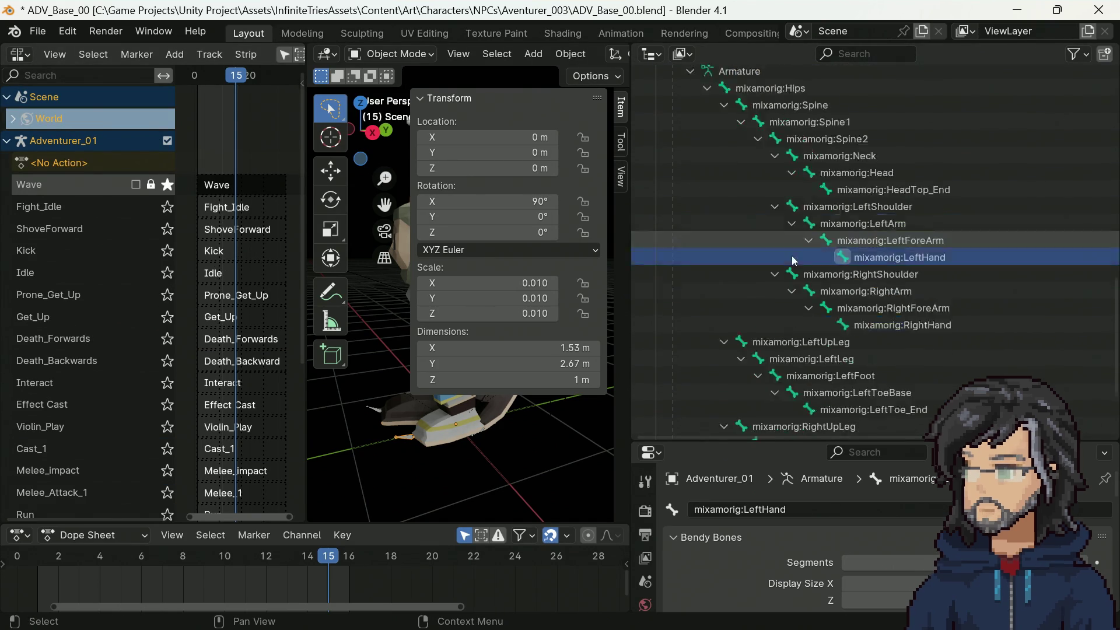
scroll(133, 383, down, 7)
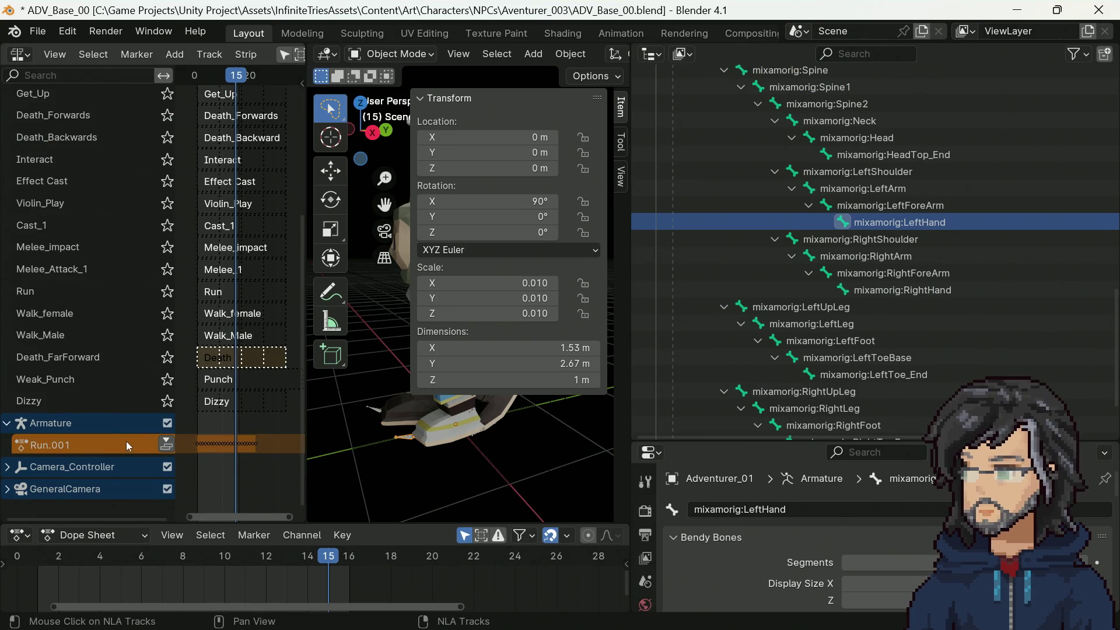
scroll(105, 249, up, 7)
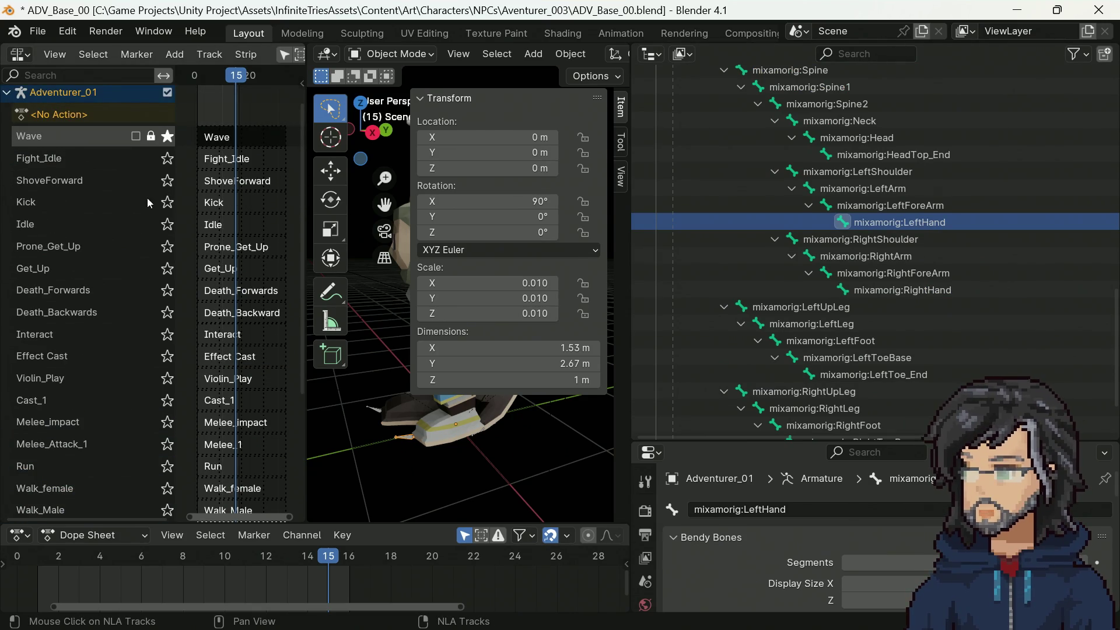
scroll(150, 281, down, 5)
click(168, 363)
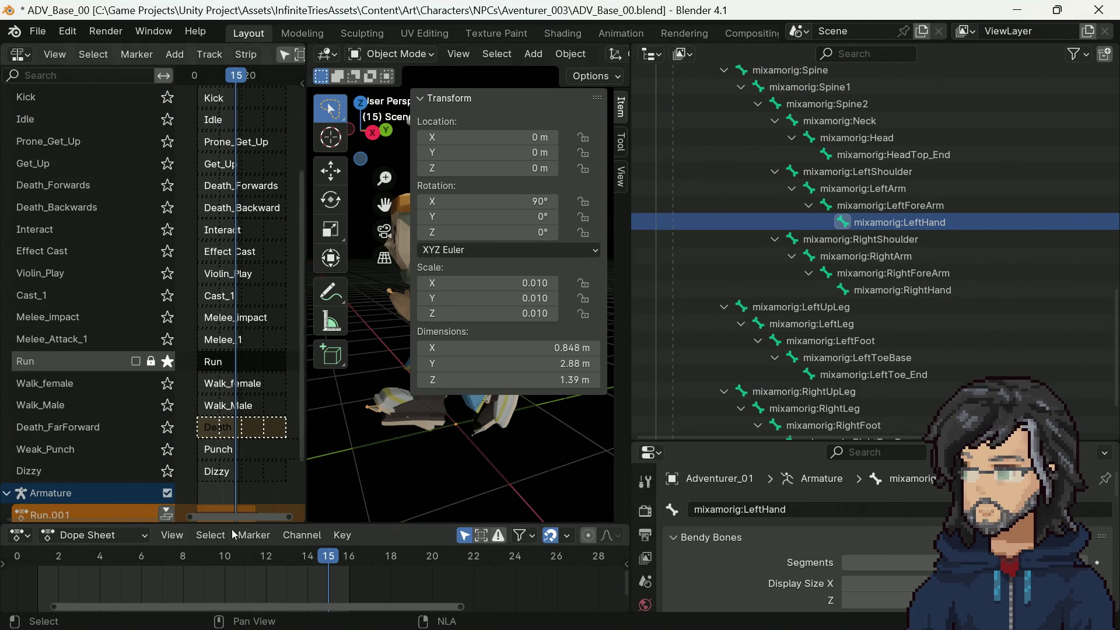
Step: Exit tweak mode and select the takashi rig's LeftHand pose bone
mouse_move(408, 501)
middle_down()
mouse_move(476, 456)
mouse_move(554, 460)
mouse_move(526, 439)
mouse_move(444, 439)
mouse_move(537, 479)
mouse_move(522, 486)
middle_up()
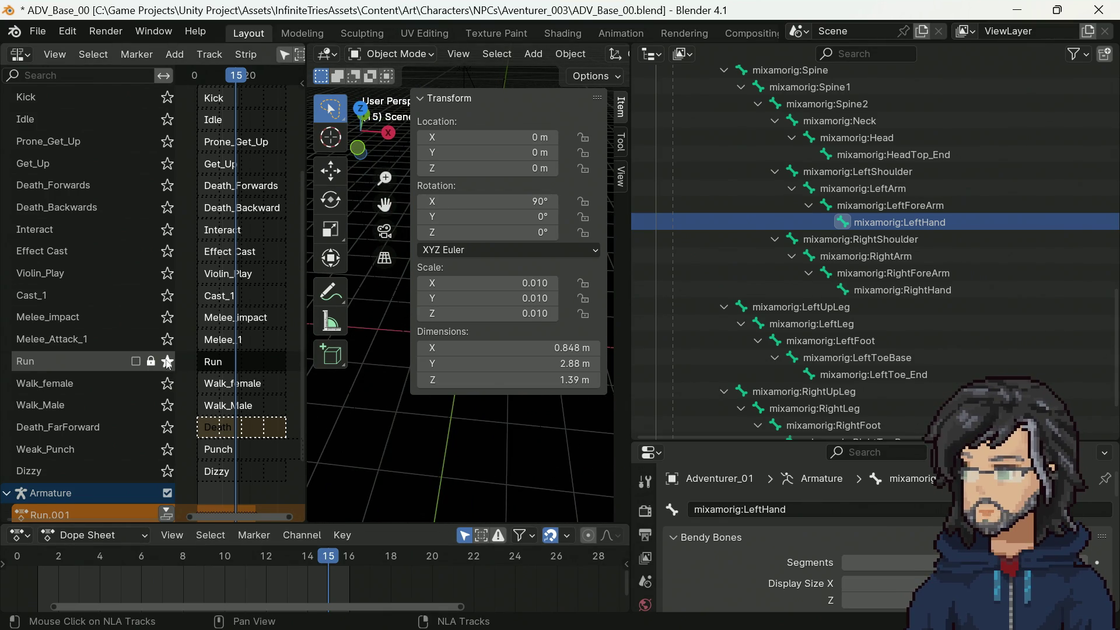
key(Tab)
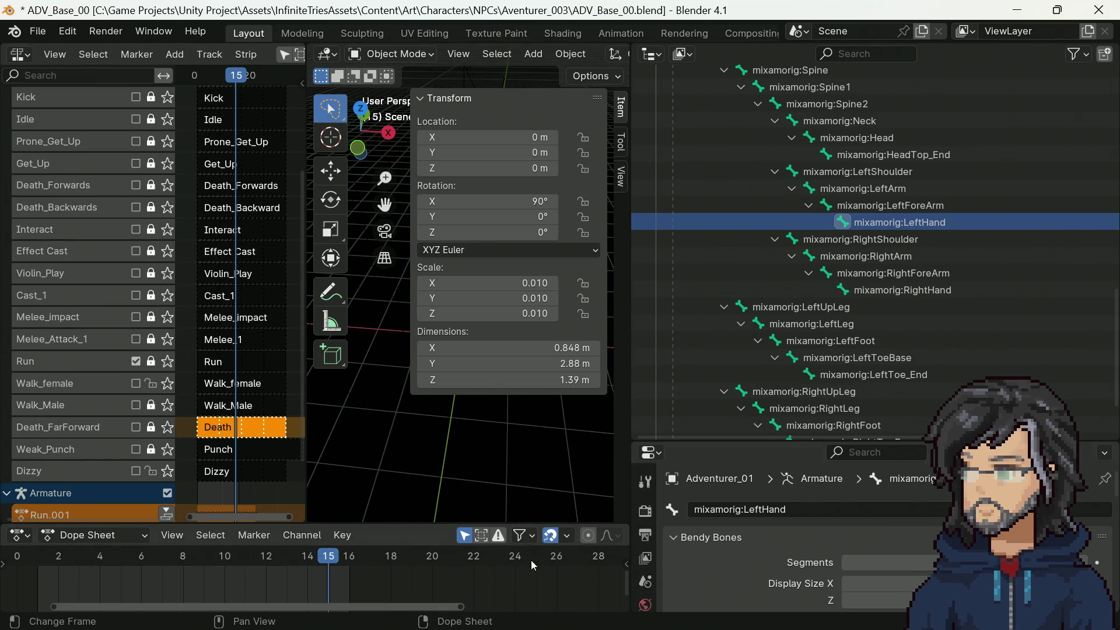
click(859, 218)
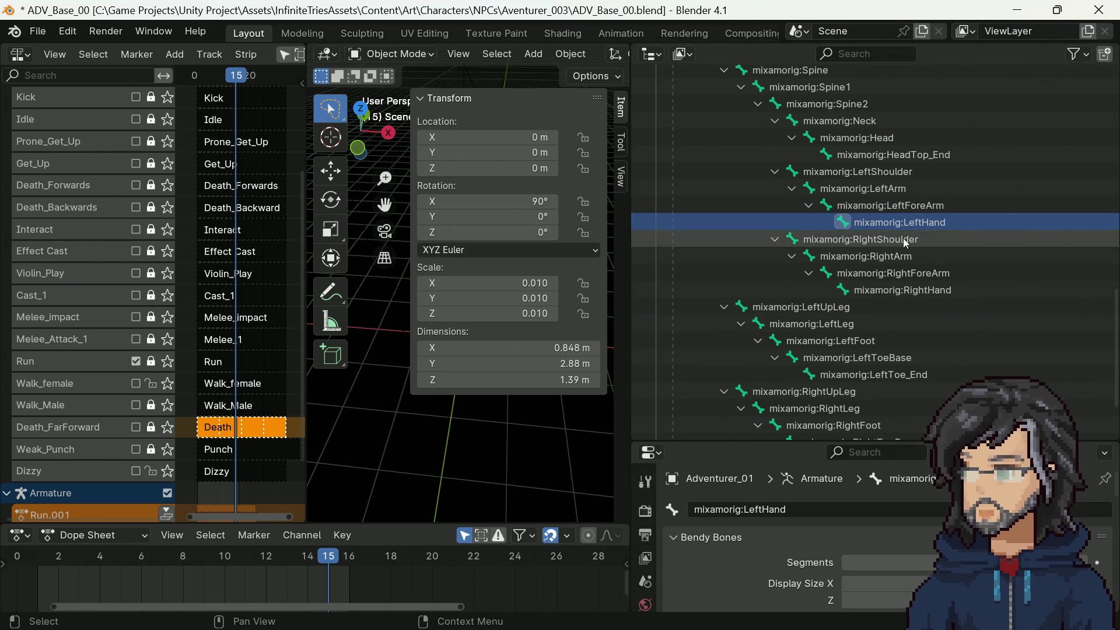
scroll(868, 288, up, 3)
scroll(868, 288, up, 3)
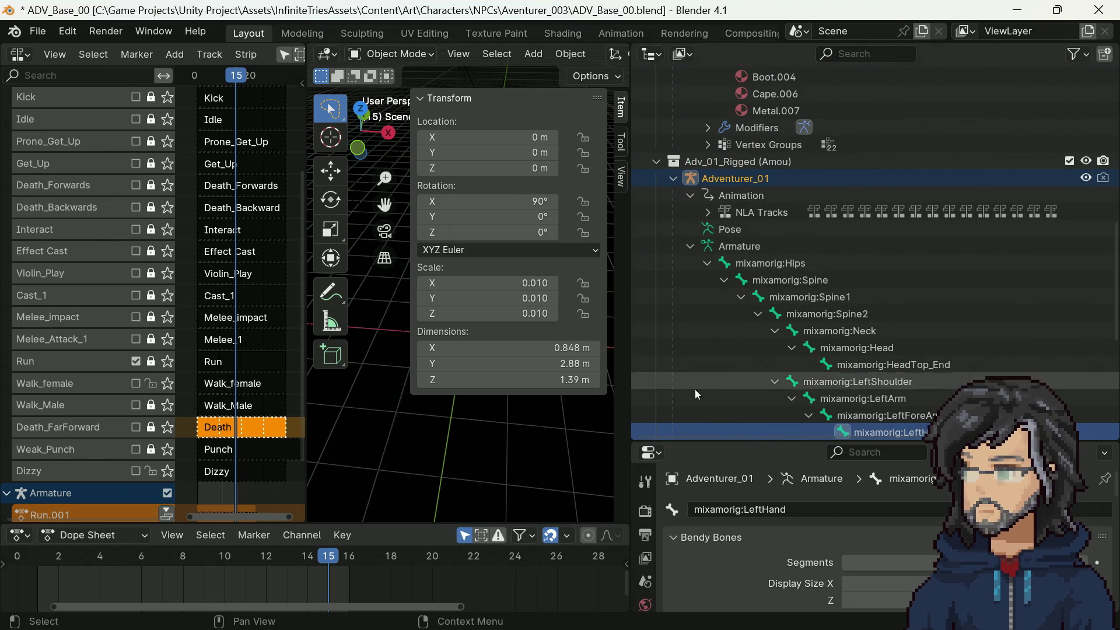
scroll(807, 339, down, 10)
click(806, 276)
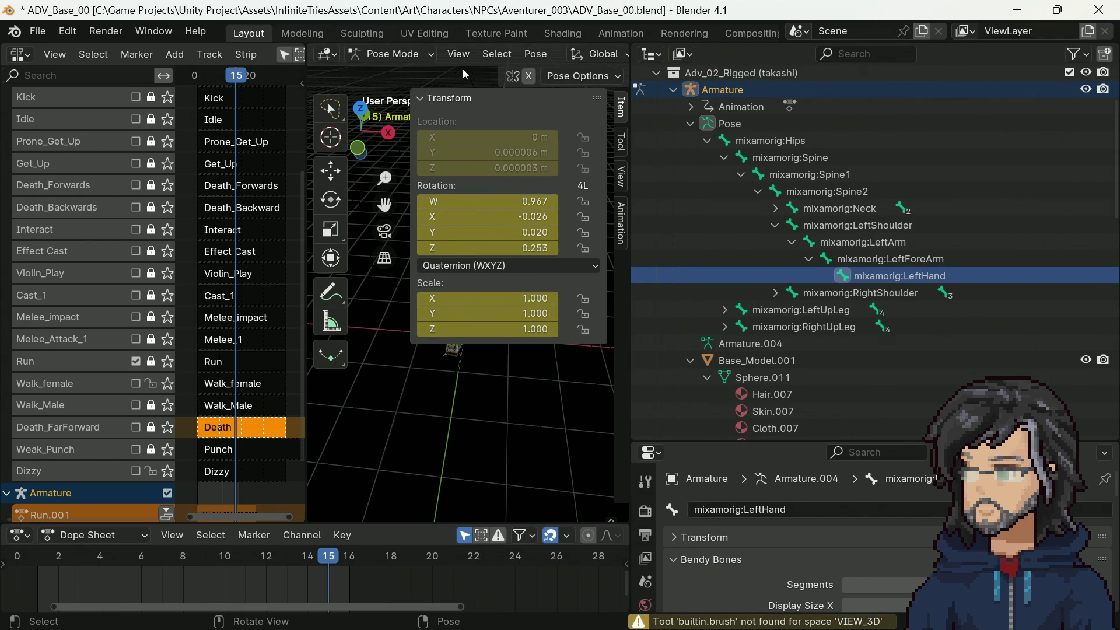
Step: Check takashi's Run.001 keyframes from the side in Animation, then go back to Layout
click(602, 36)
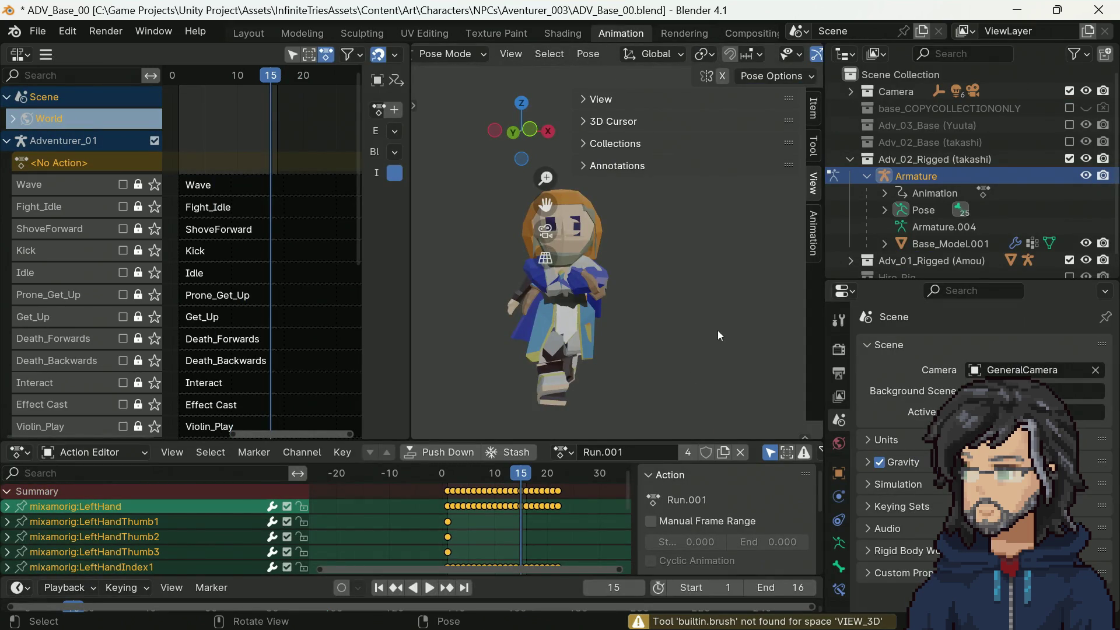
mouse_move(718, 335)
middle_down()
mouse_move(585, 347)
mouse_move(918, 229)
middle_up()
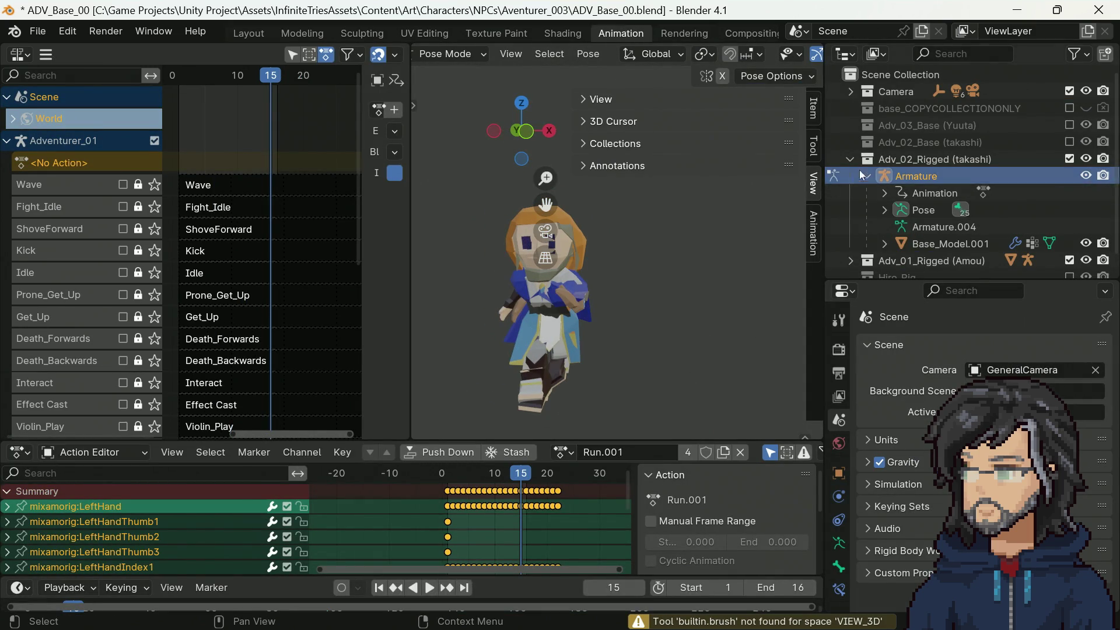
scroll(880, 213, down, 1)
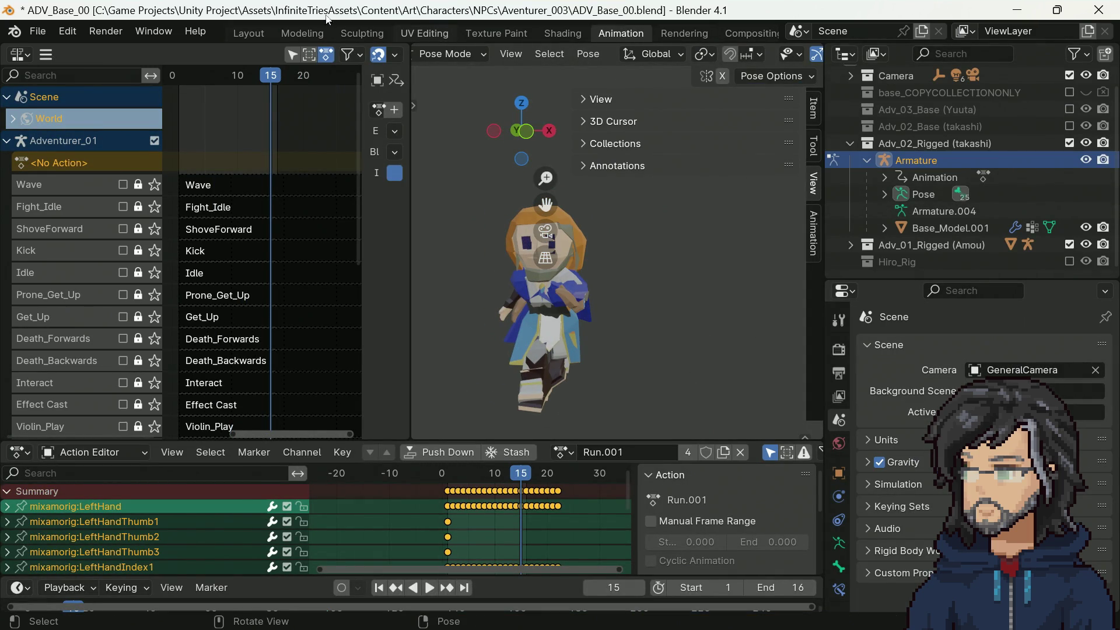
click(257, 34)
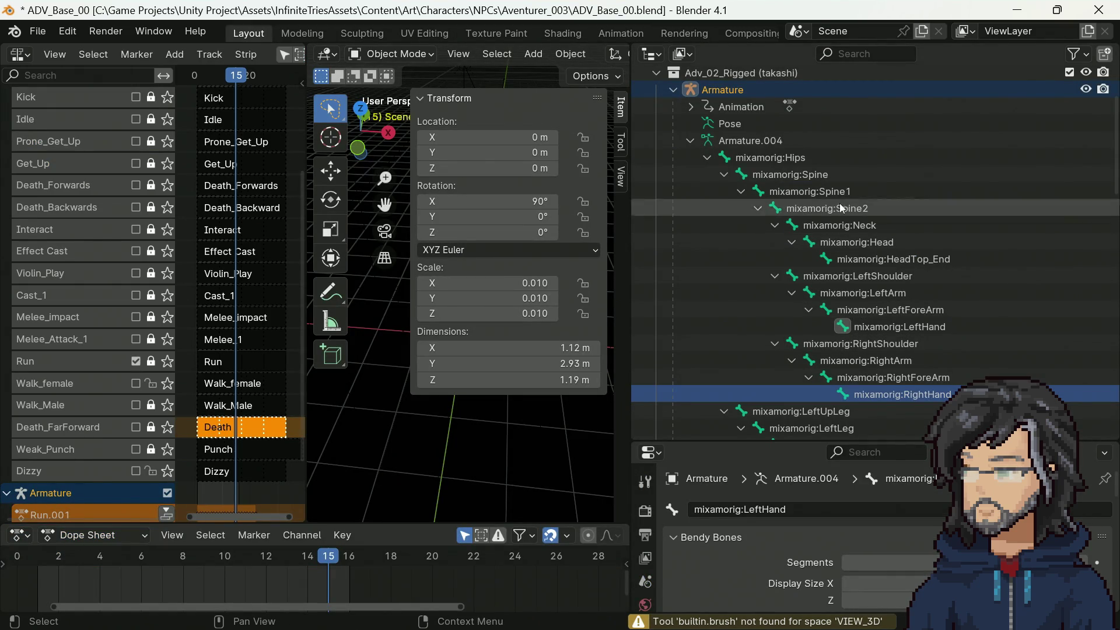
Step: Toggle the takashi armature into Pose Mode and back to Object Mode
scroll(809, 307, up, 4)
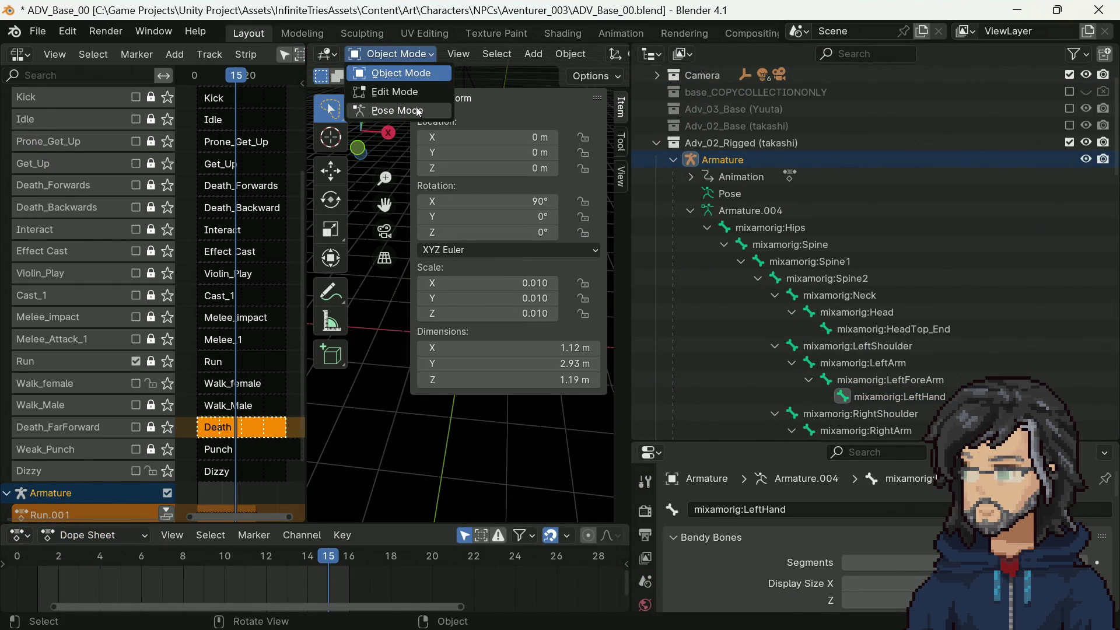
click(419, 111)
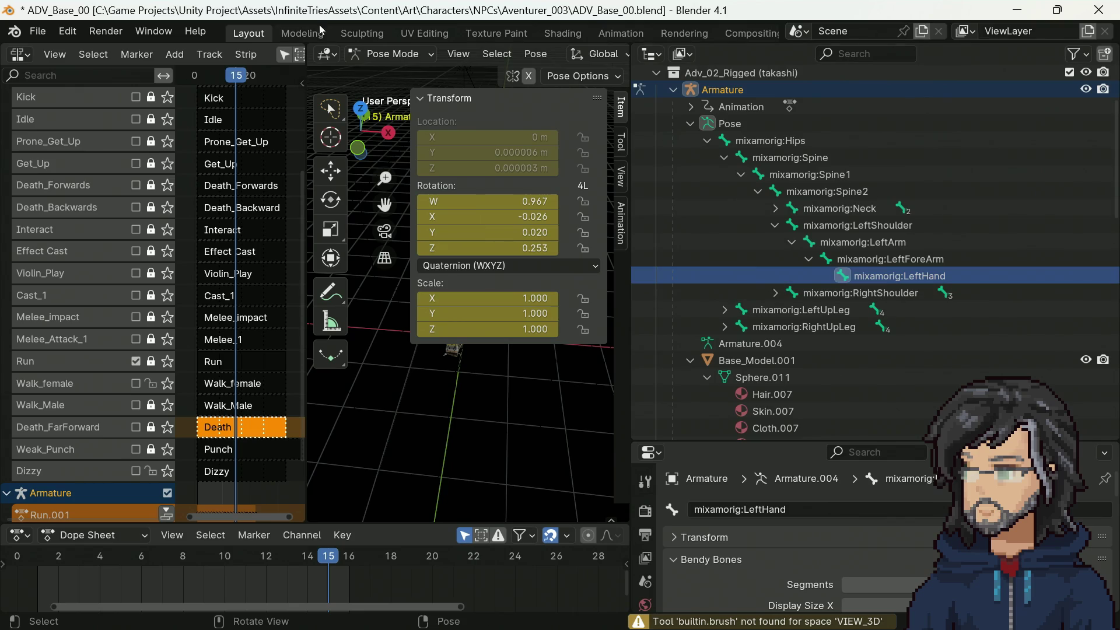
click(387, 58)
click(432, 74)
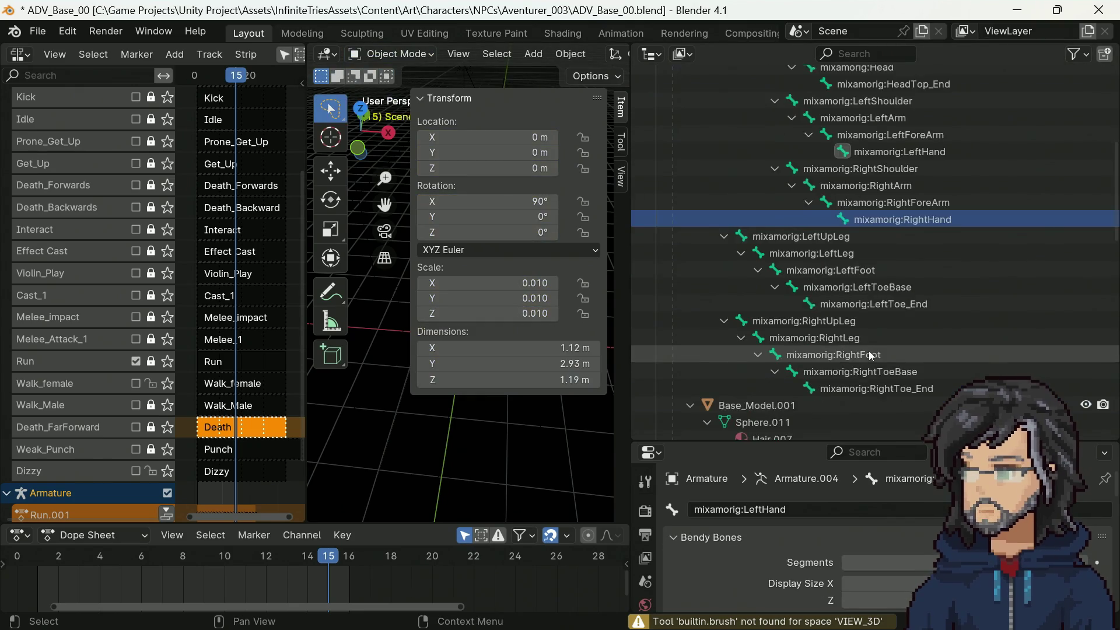
Step: Select Adventurer_01's mixamorig:LeftHand bone and put Adventurer_01 into Pose Mode
scroll(898, 287, down, 10)
click(898, 337)
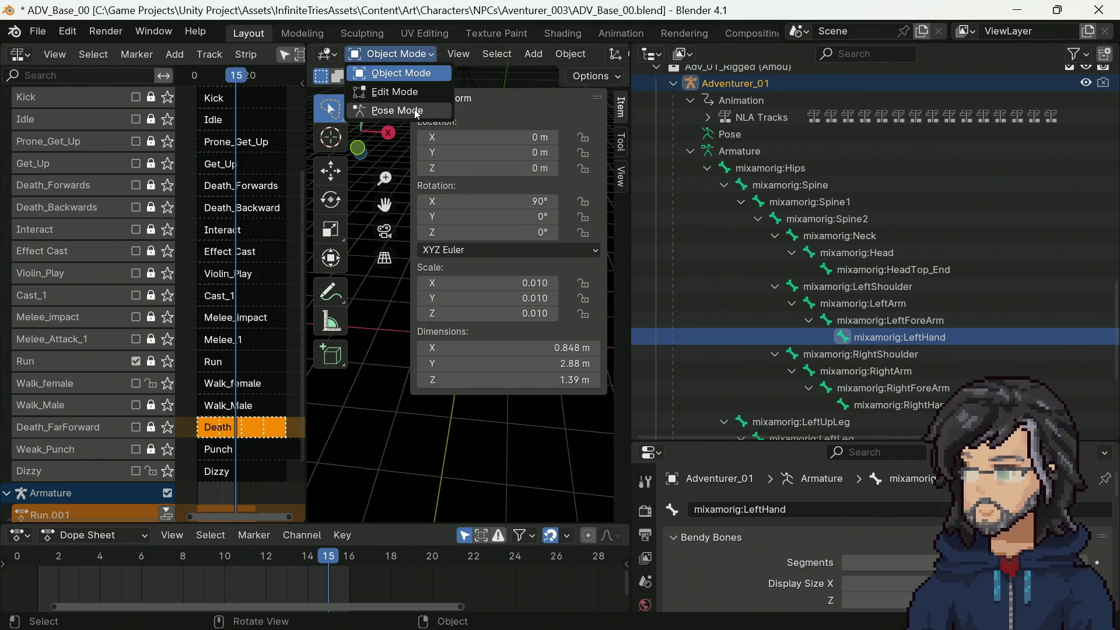
click(396, 110)
scroll(733, 264, up, 7)
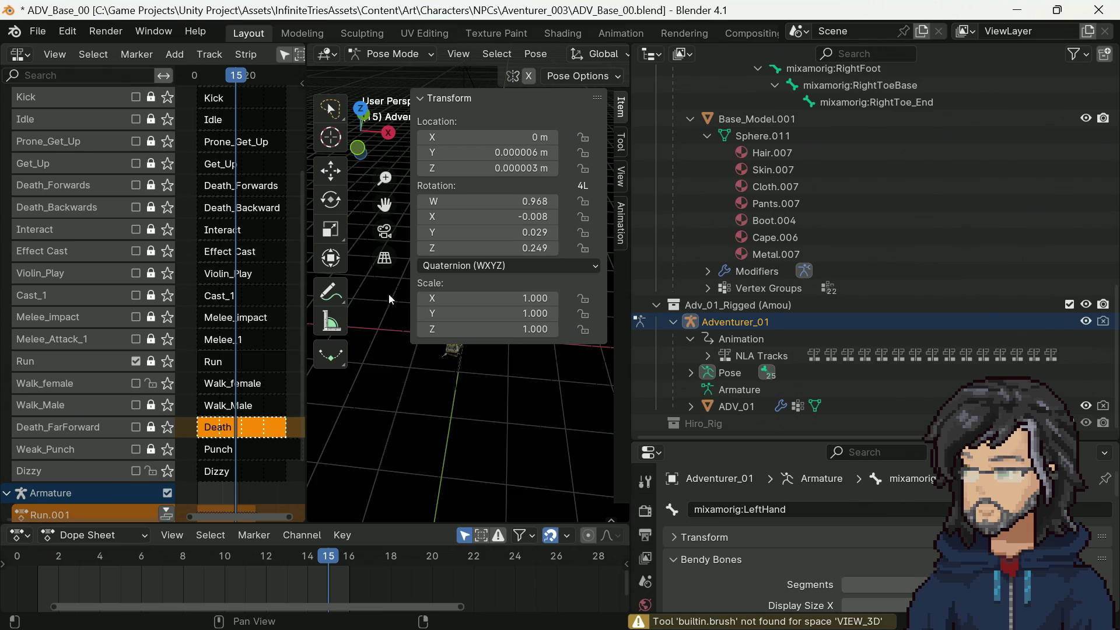
Step: Expand Adventurer_01's pose bones through Hips, Spine, Spine1, Spine2 and LeftShoulder
mouse_move(389, 294)
middle_down()
mouse_move(424, 398)
mouse_move(308, 423)
mouse_move(556, 402)
middle_up()
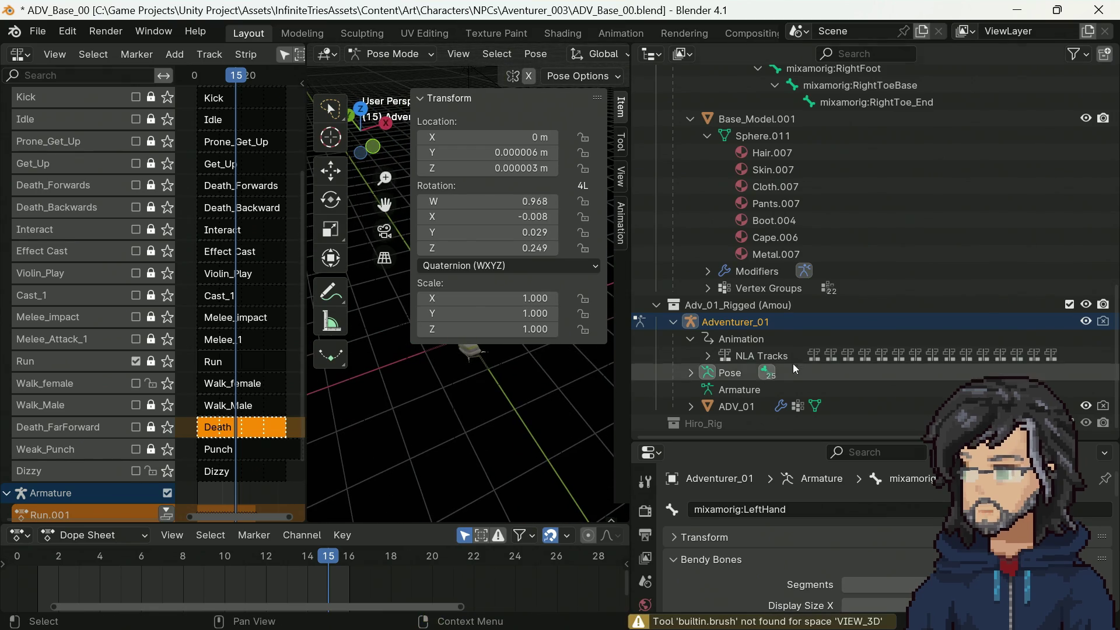
click(691, 372)
scroll(717, 388, down, 1)
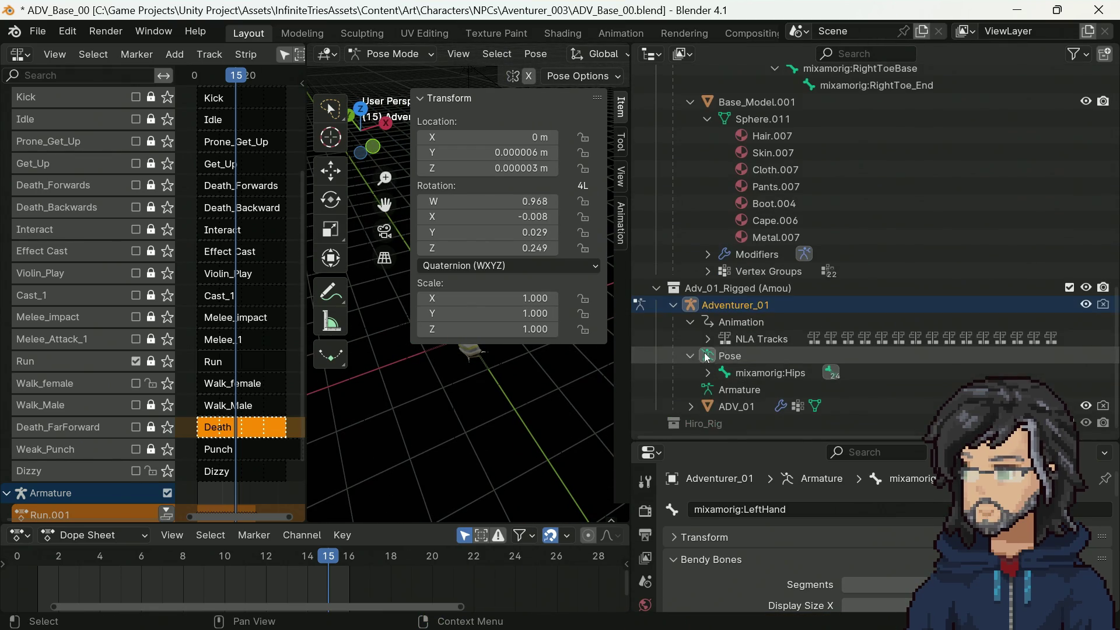
click(707, 372)
scroll(751, 388, down, 3)
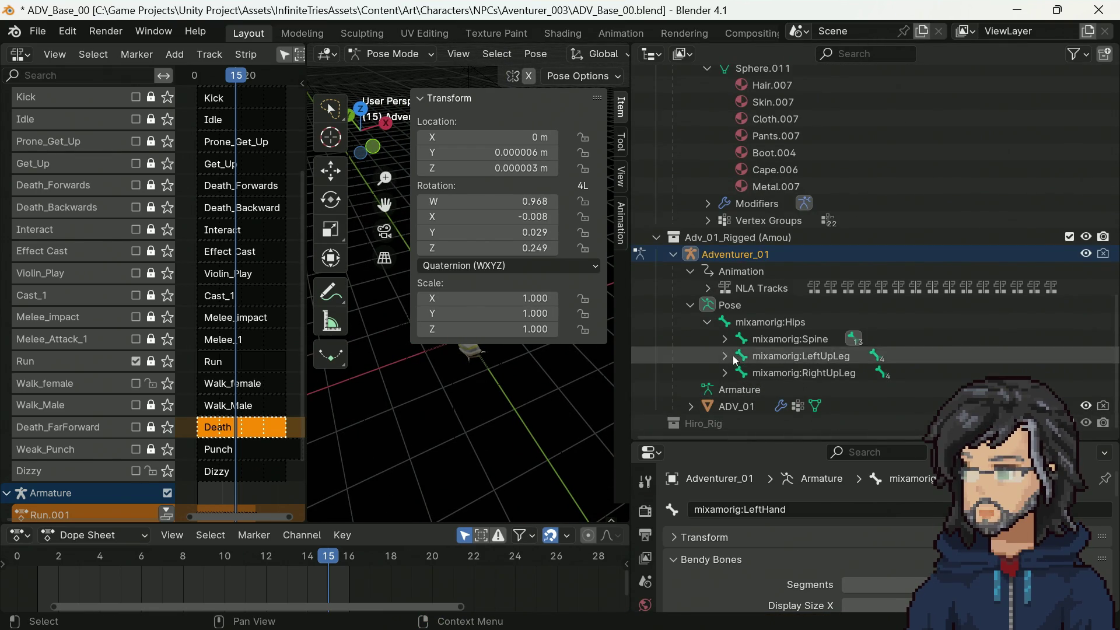
click(724, 338)
click(741, 356)
click(758, 373)
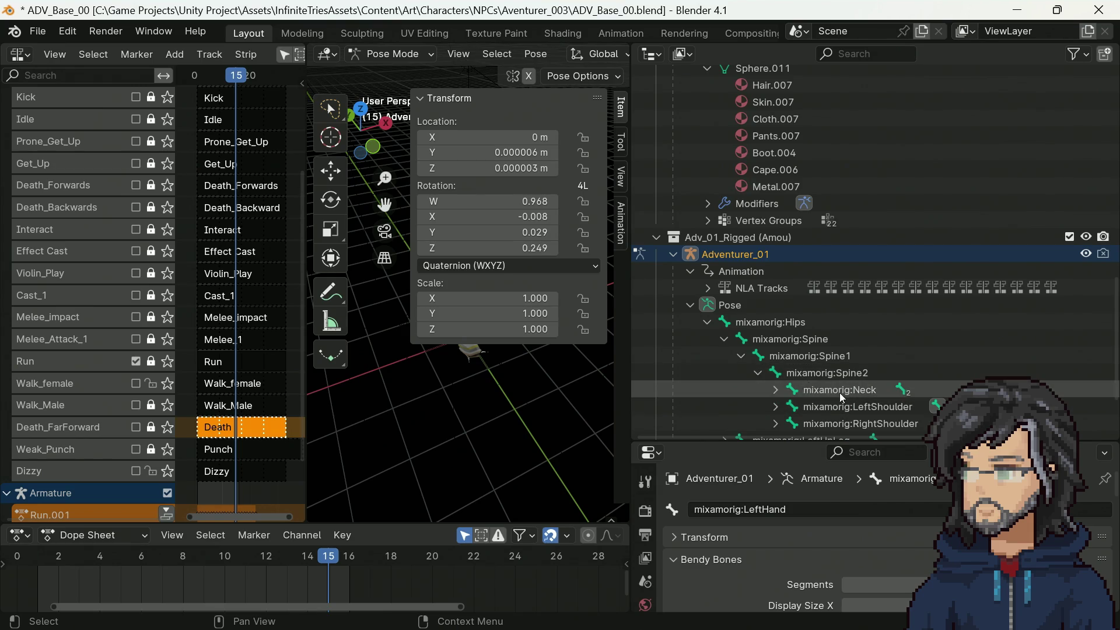
scroll(841, 395, down, 5)
click(775, 323)
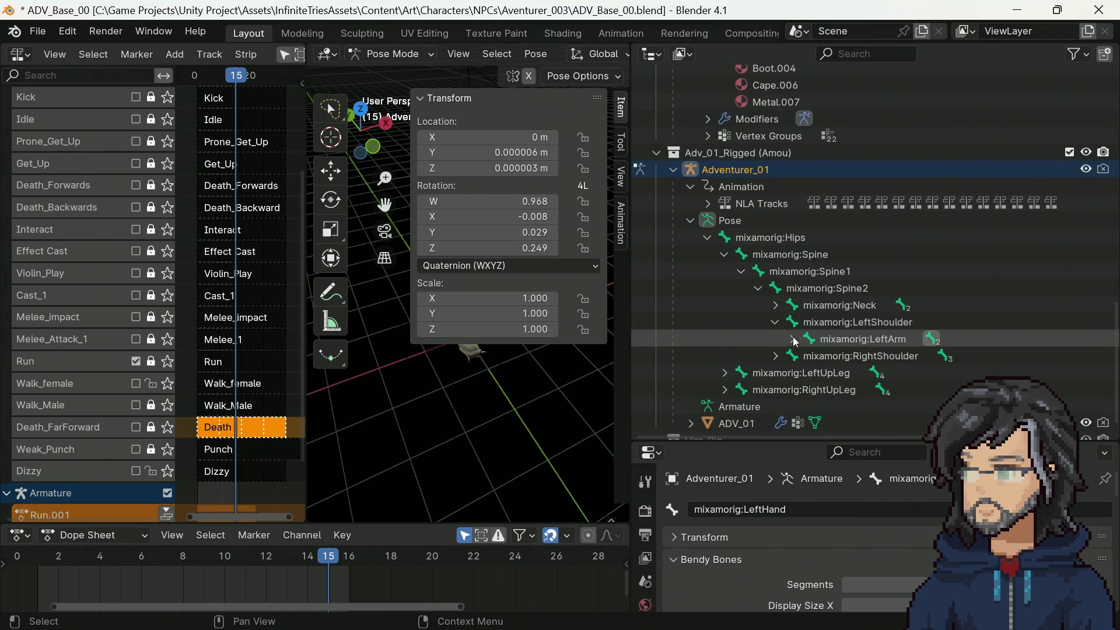
scroll(799, 341, down, 2)
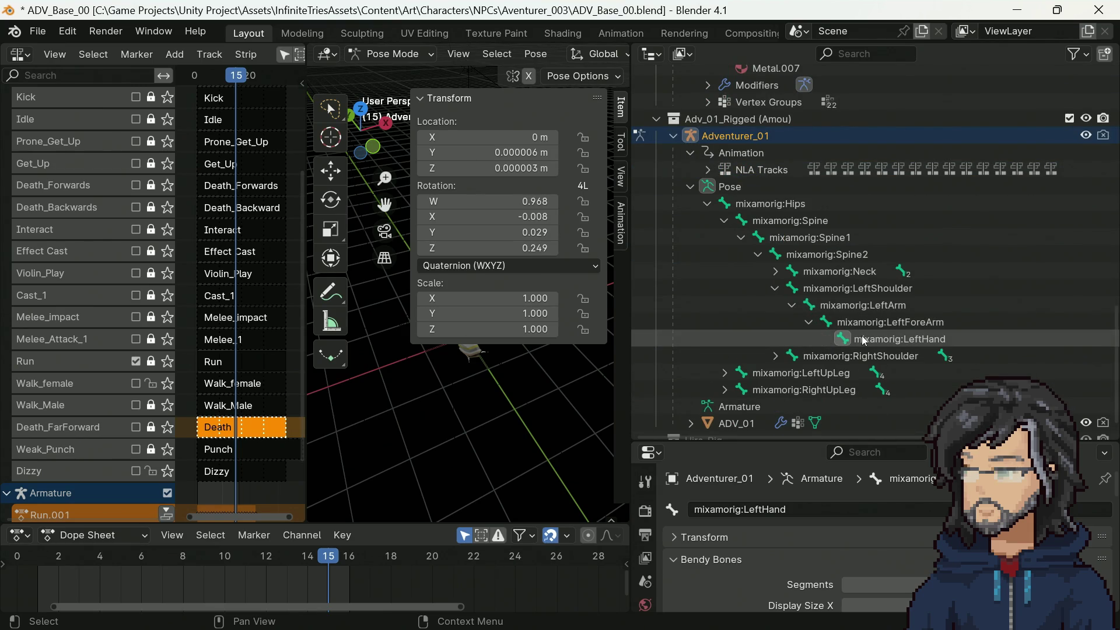
Step: Select Adventurer_01's LeftHand pose bone to read its rotation, W 0.968 and Z 0.249
click(864, 341)
click(880, 322)
click(880, 339)
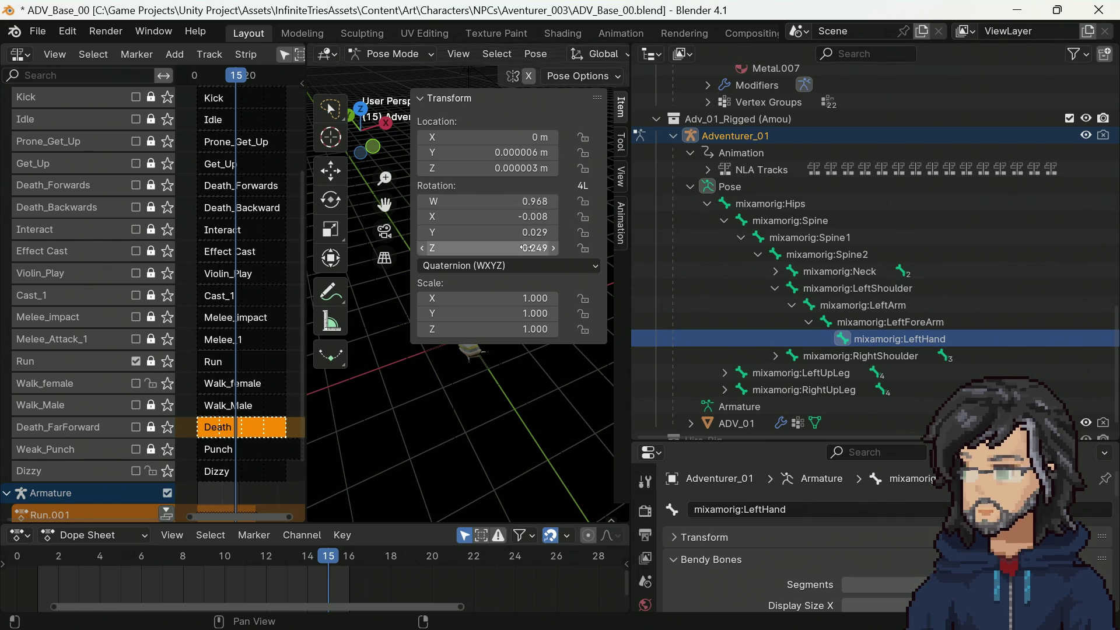
scroll(939, 338, up, 10)
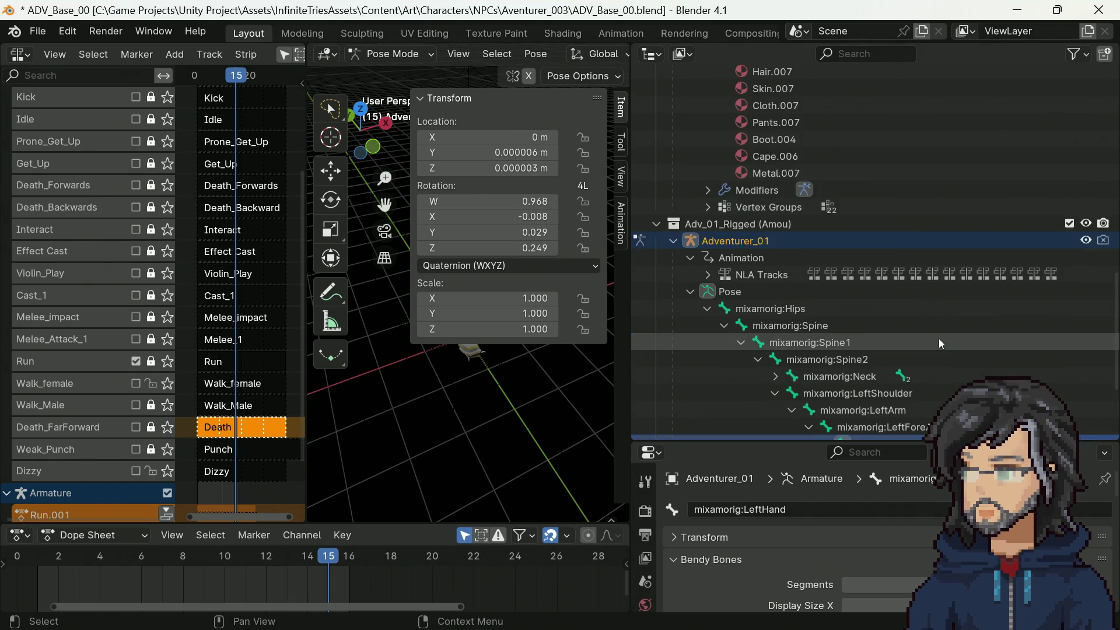
scroll(816, 236, up, 5)
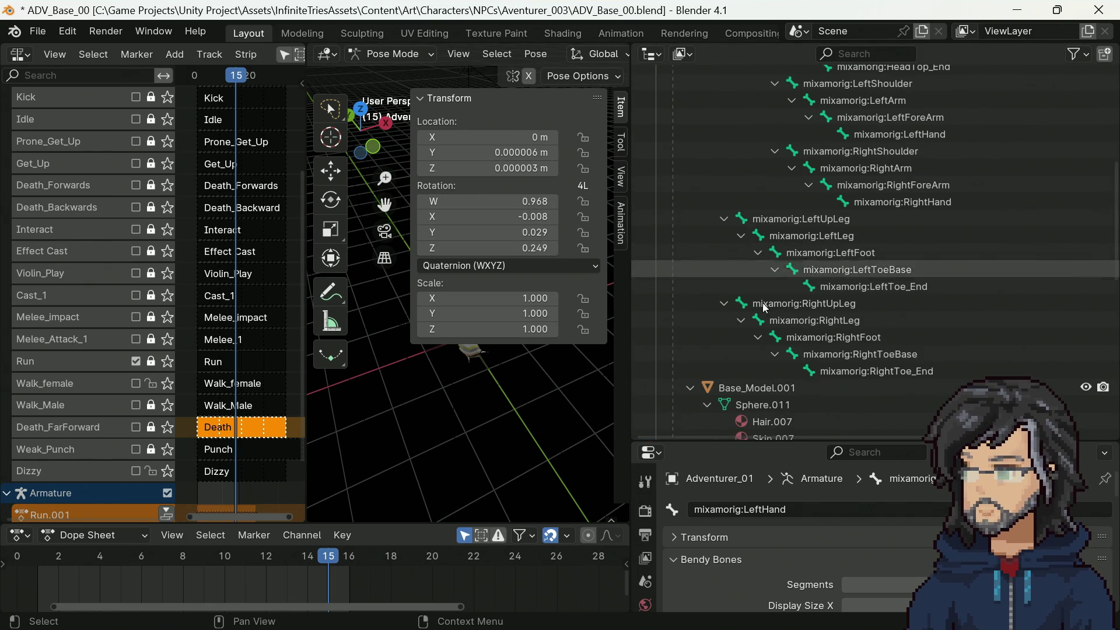
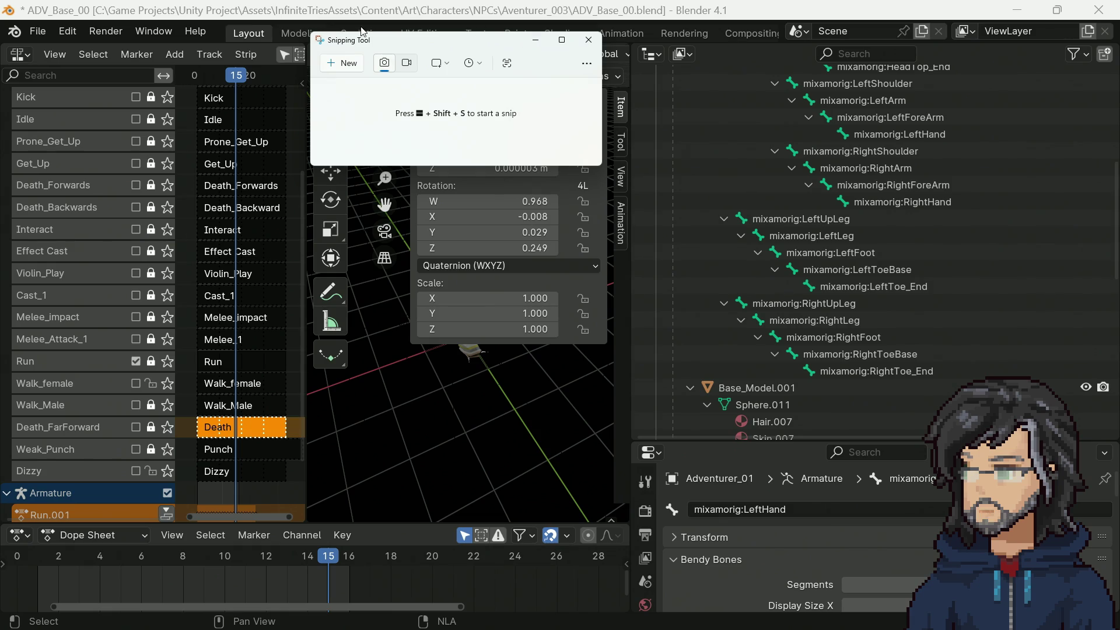
Step: Drag the Snipping Tool window off the left edge of the screen to uncover Blender
drag(369, 41, 0, 41)
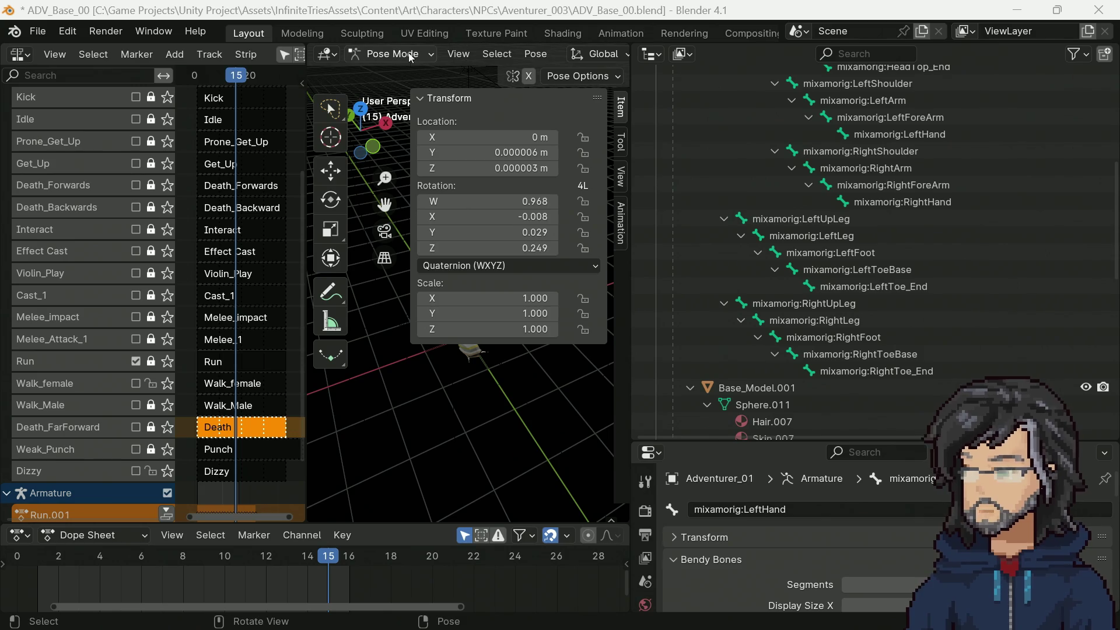
Step: In Object Mode, select the mixamorig:LeftHand bone under Armature.004 in the Outliner
click(402, 54)
click(401, 70)
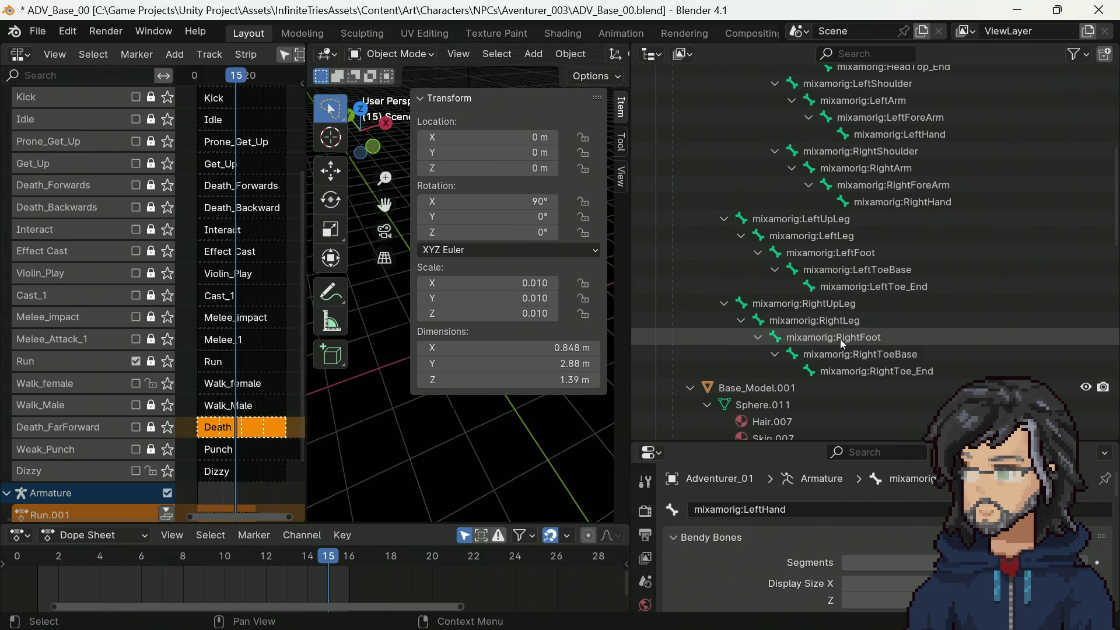
scroll(840, 336, down, 10)
scroll(855, 324, down, 8)
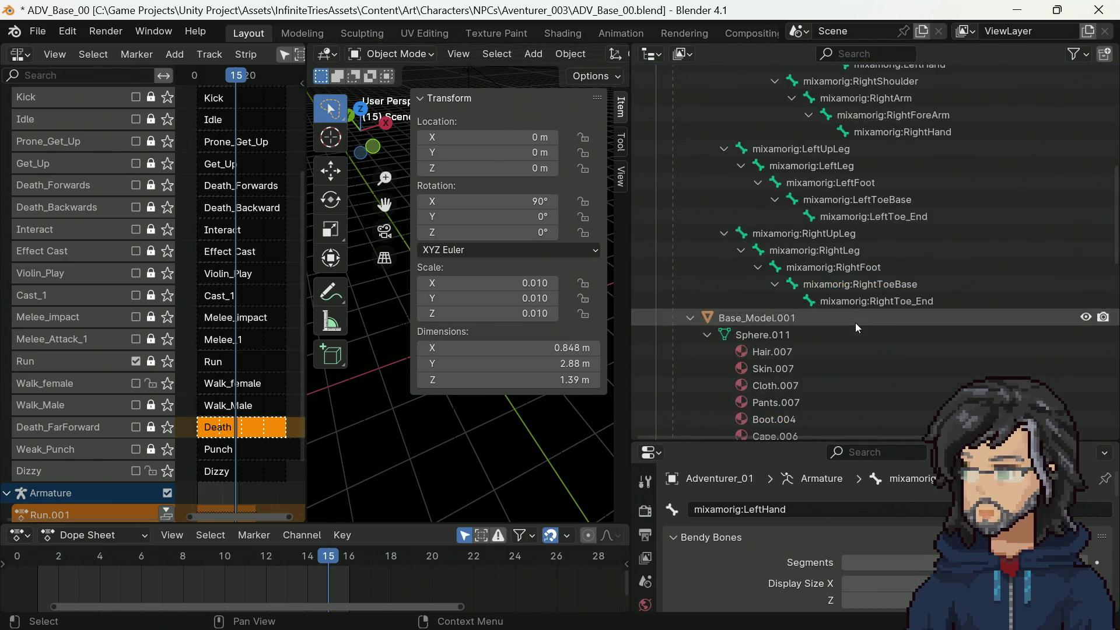
scroll(866, 290, up, 3)
click(900, 239)
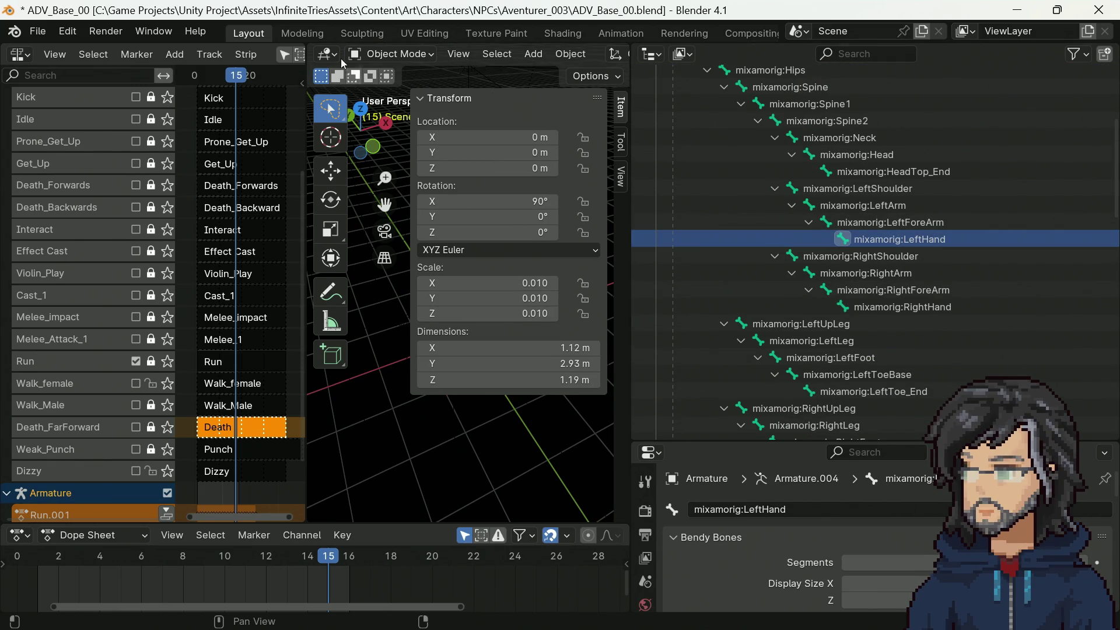
Step: Return the takashi armature to Pose Mode and start a screen snip of its bone values
click(394, 56)
click(411, 112)
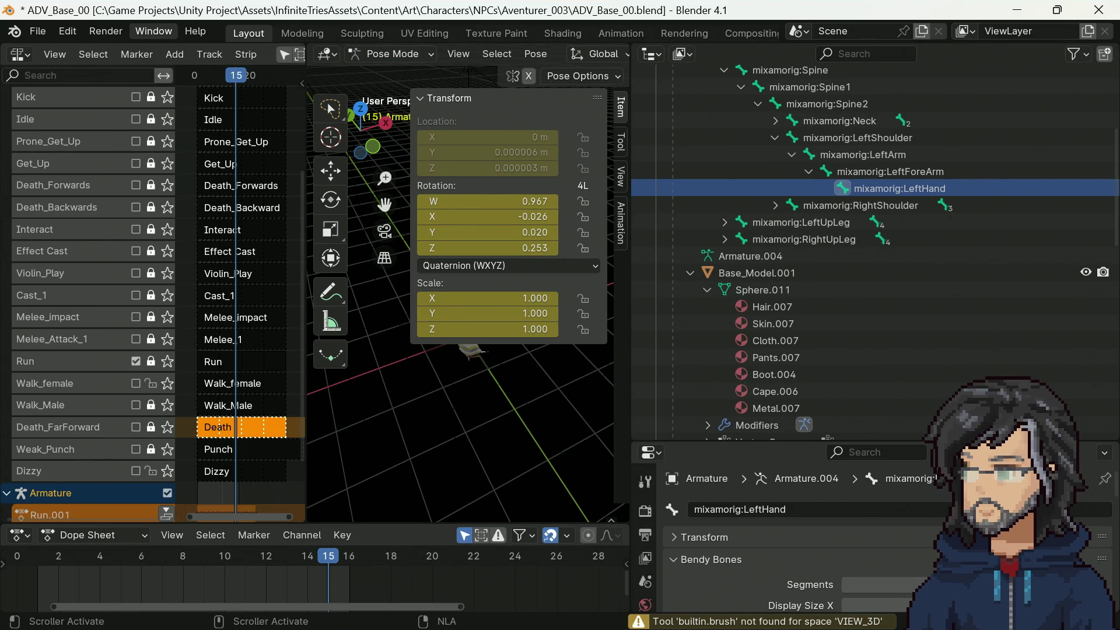
key(super+shift+s)
Step: Snip the Transform values panel, then move, narrow and minimize the Snipping Tool window
drag(394, 101, 619, 362)
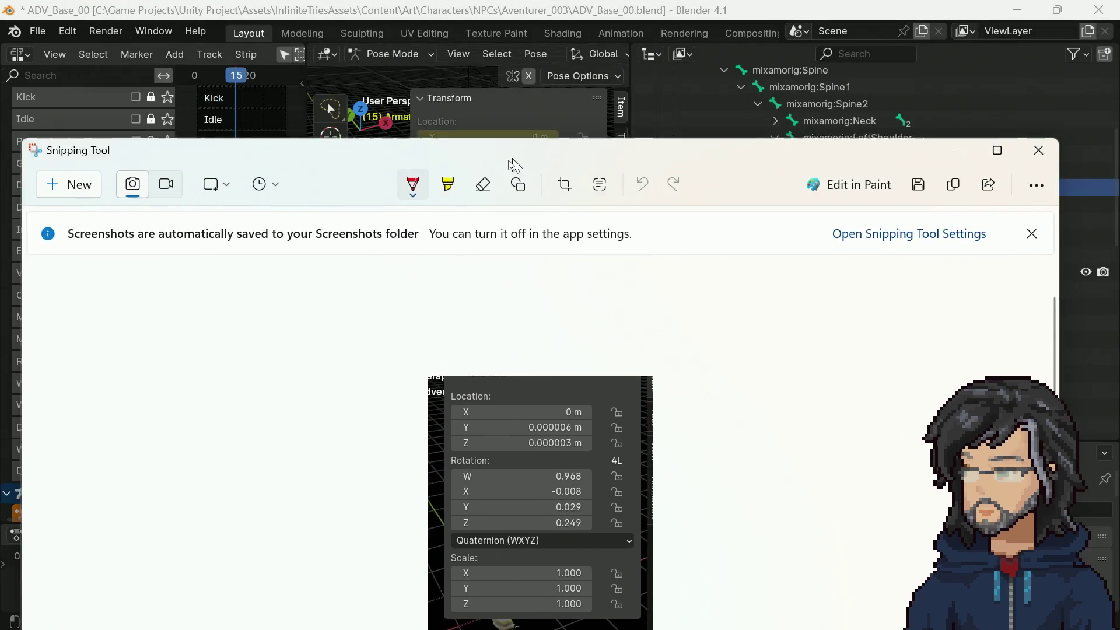
mouse_move(513, 165)
mouse_down()
mouse_move(766, 139)
mouse_move(665, 129)
mouse_up()
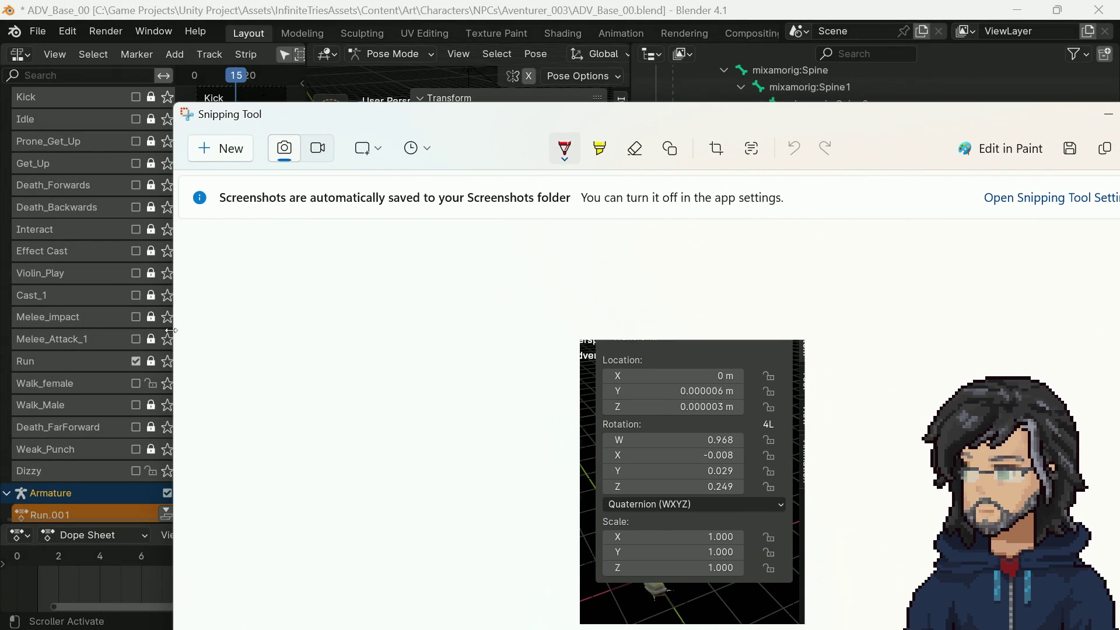
drag(171, 330, 732, 330)
mouse_move(898, 116)
mouse_down()
mouse_move(852, 108)
mouse_move(769, 32)
mouse_up()
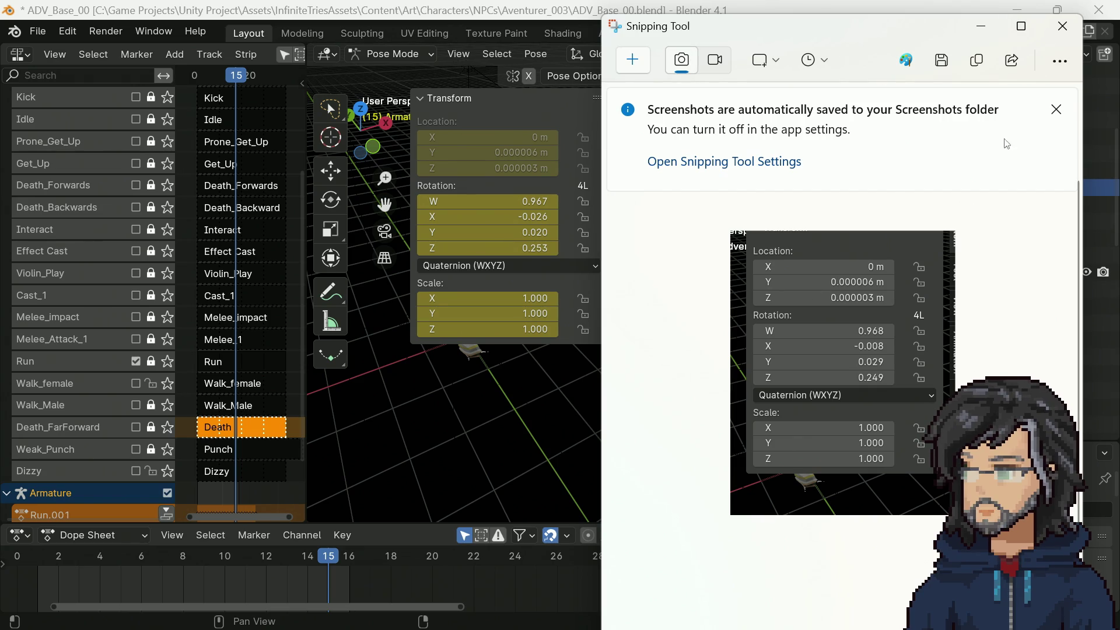
click(989, 26)
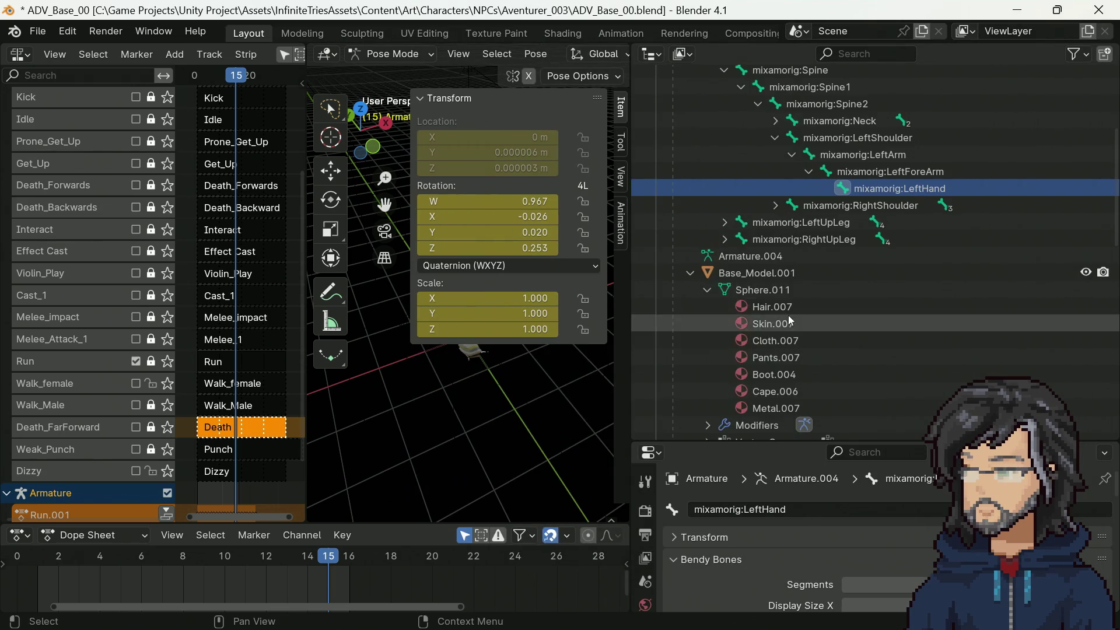
Step: Look the character over in the viewport, then exclude the Adv_01_Rigged (Amou) collection from the view layer
scroll(799, 313, up, 5)
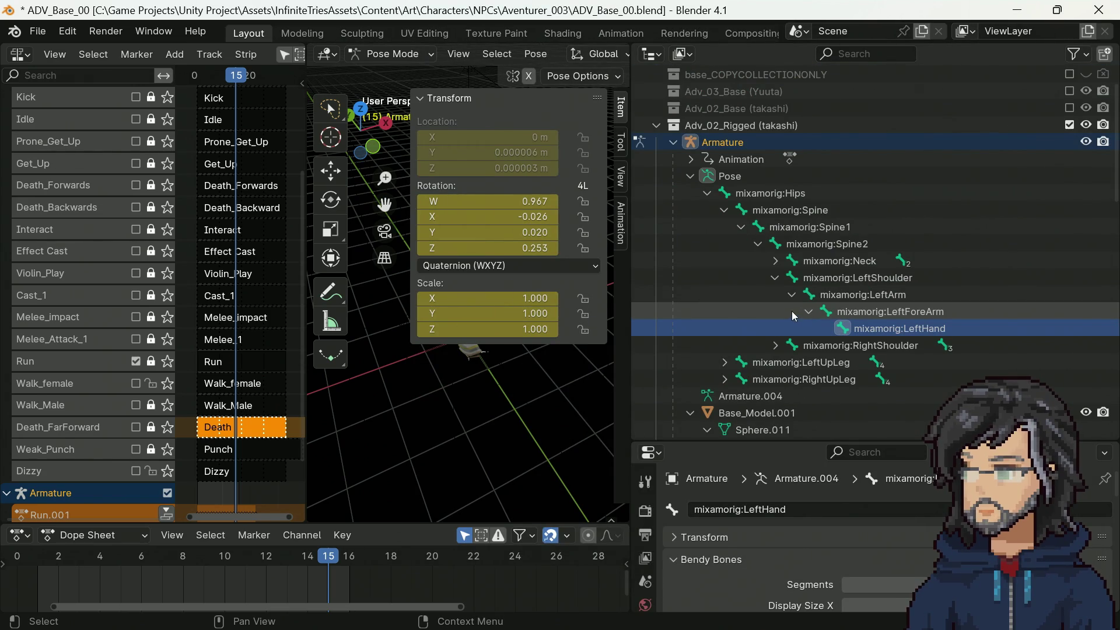
scroll(792, 310, down, 3)
mouse_move(536, 427)
middle_down()
mouse_move(526, 405)
mouse_move(541, 392)
middle_up()
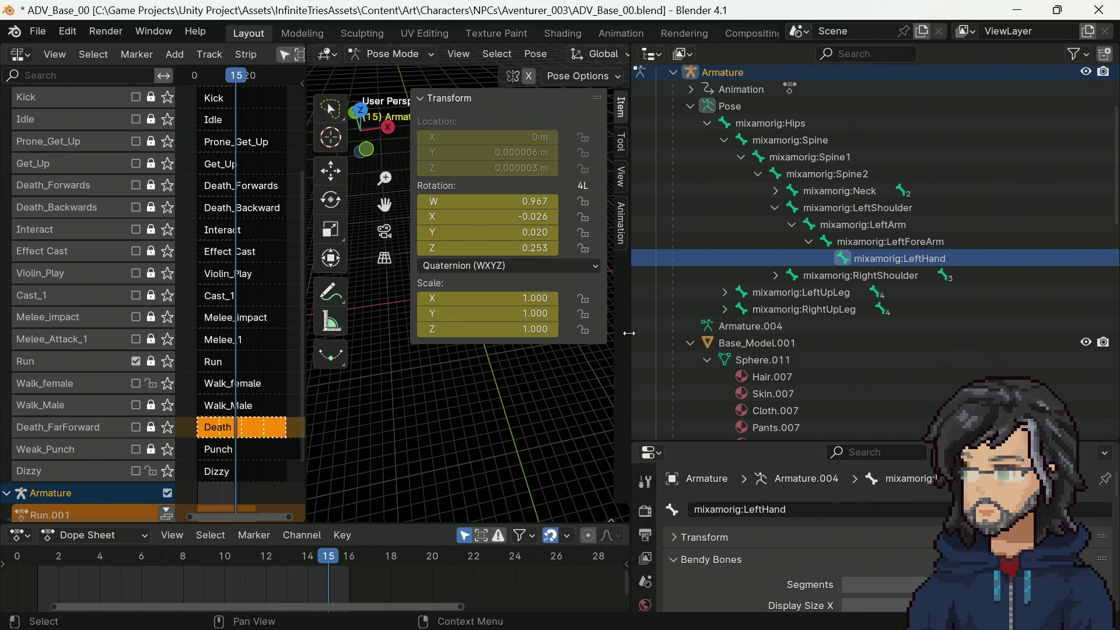
drag(628, 333, 932, 332)
scroll(611, 338, up, 6)
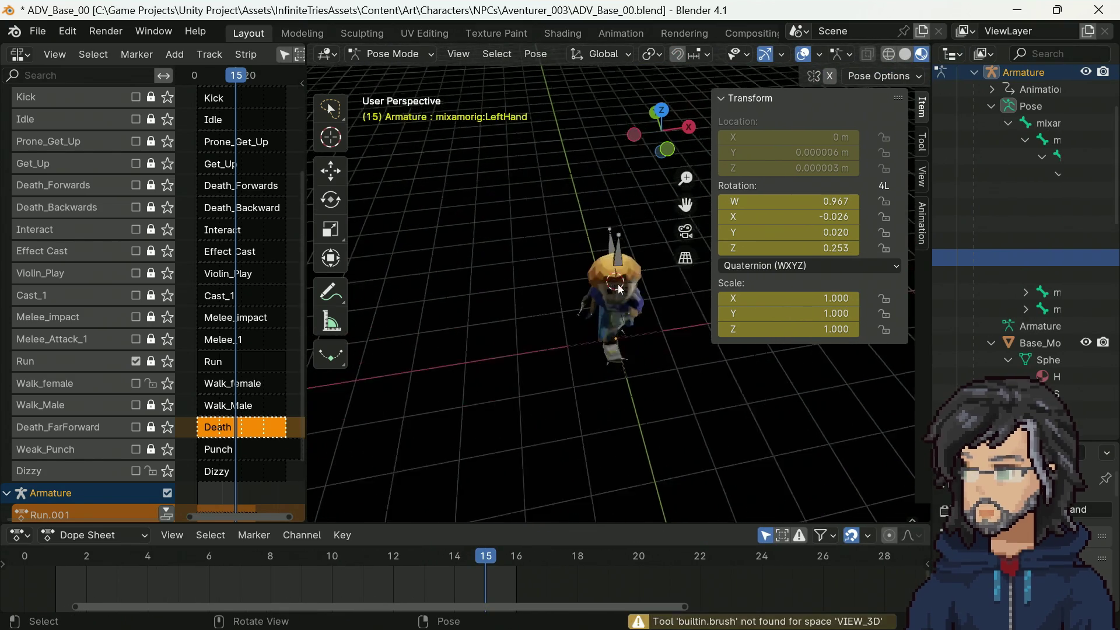
mouse_move(669, 351)
middle_down()
mouse_move(422, 289)
mouse_move(680, 296)
middle_up()
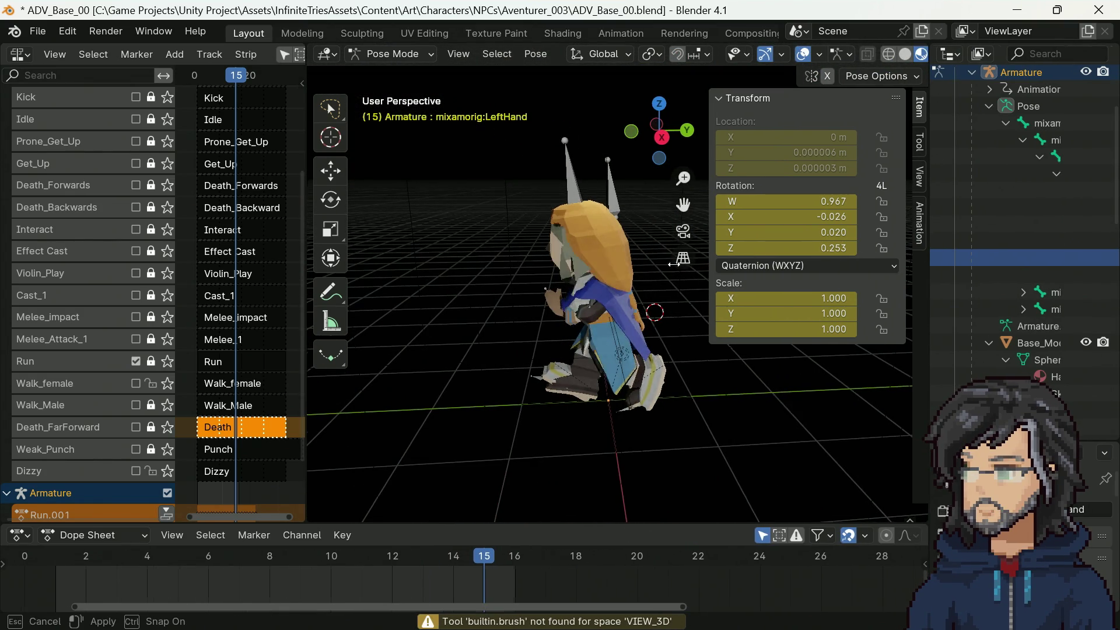
drag(933, 253, 663, 253)
scroll(792, 290, down, 6)
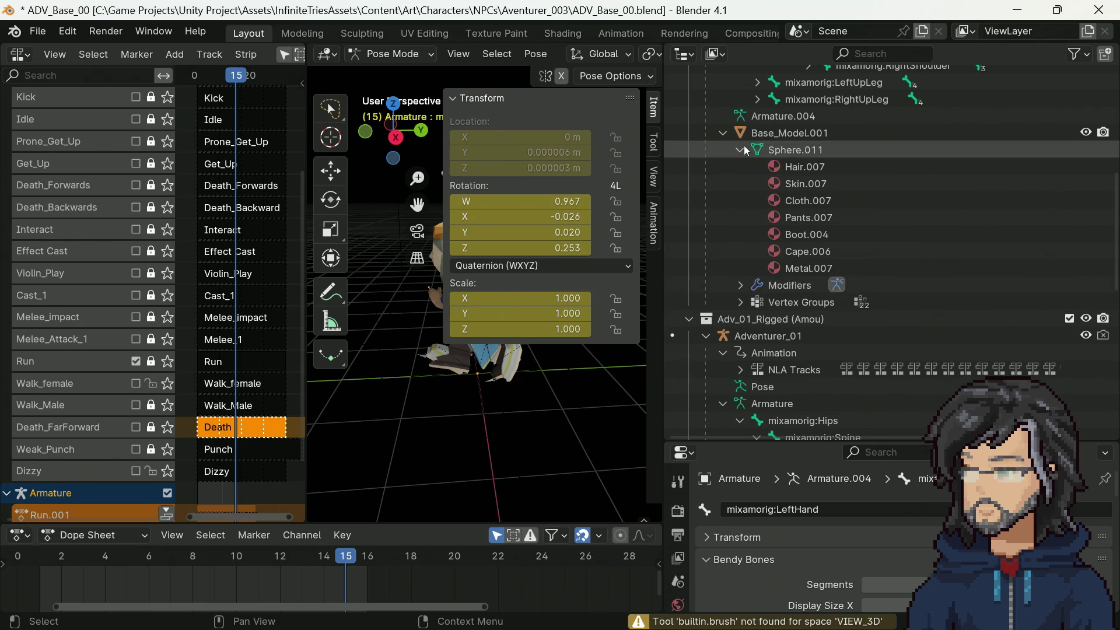
scroll(973, 240, down, 7)
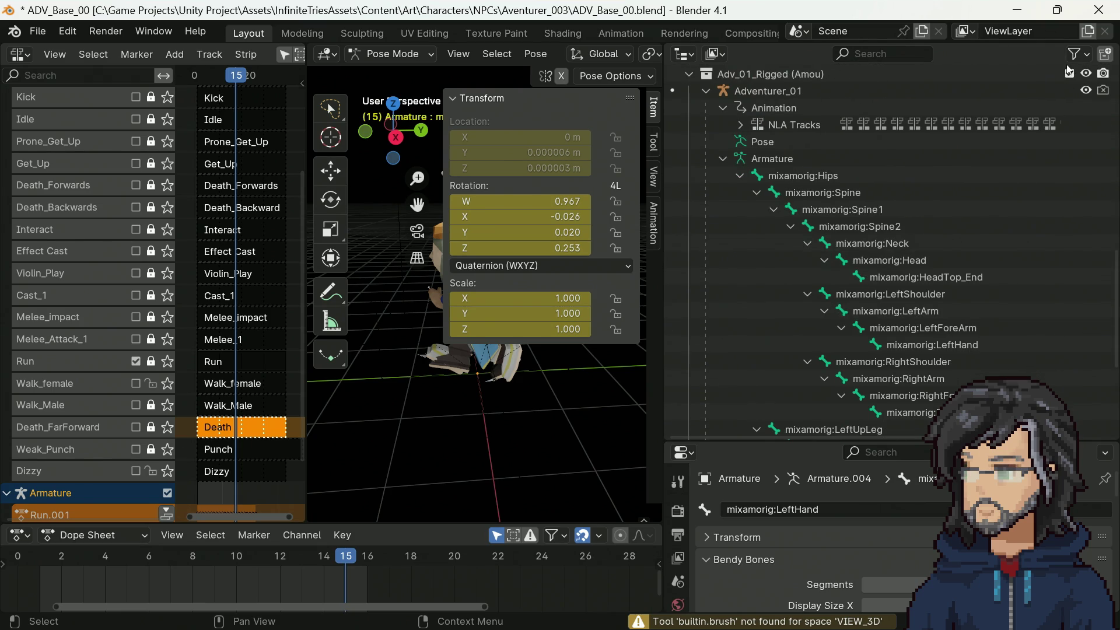
click(1069, 74)
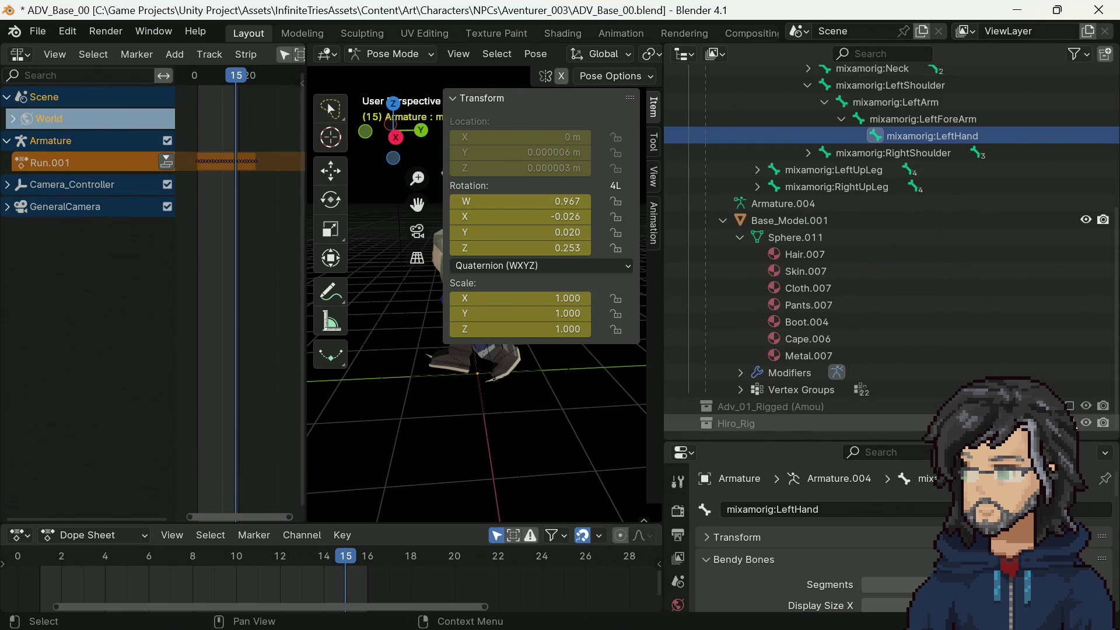
Step: Include the Hiro_Rig collection, select Hiro_Character's Armature.002 and put it in Pose Mode
click(1069, 424)
click(395, 54)
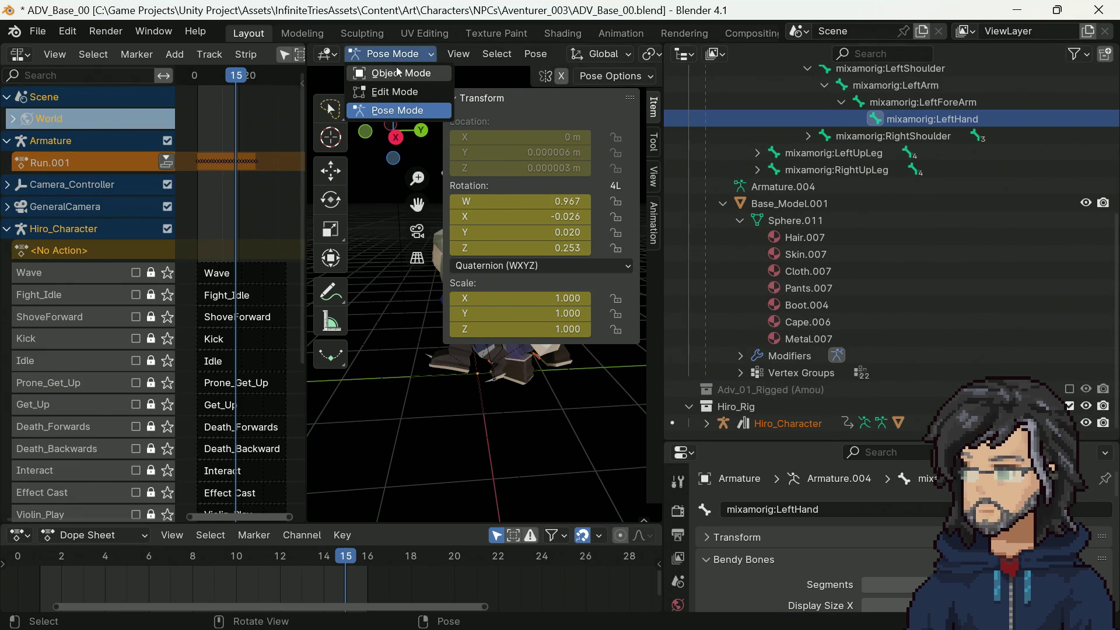
click(399, 71)
scroll(731, 420, down, 4)
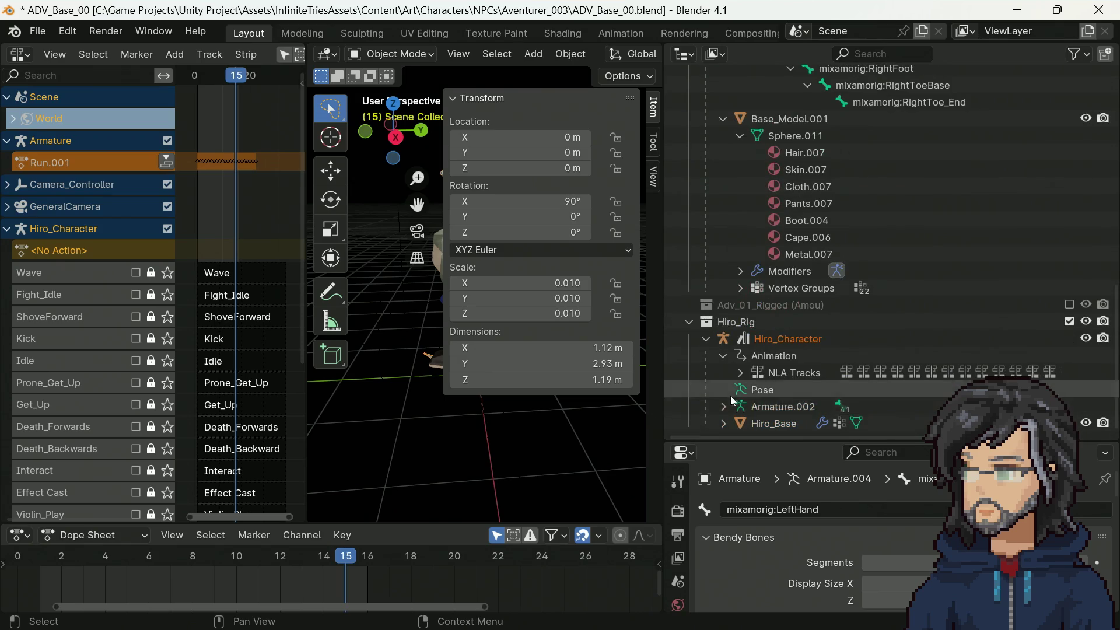
click(725, 407)
scroll(735, 403, down, 1)
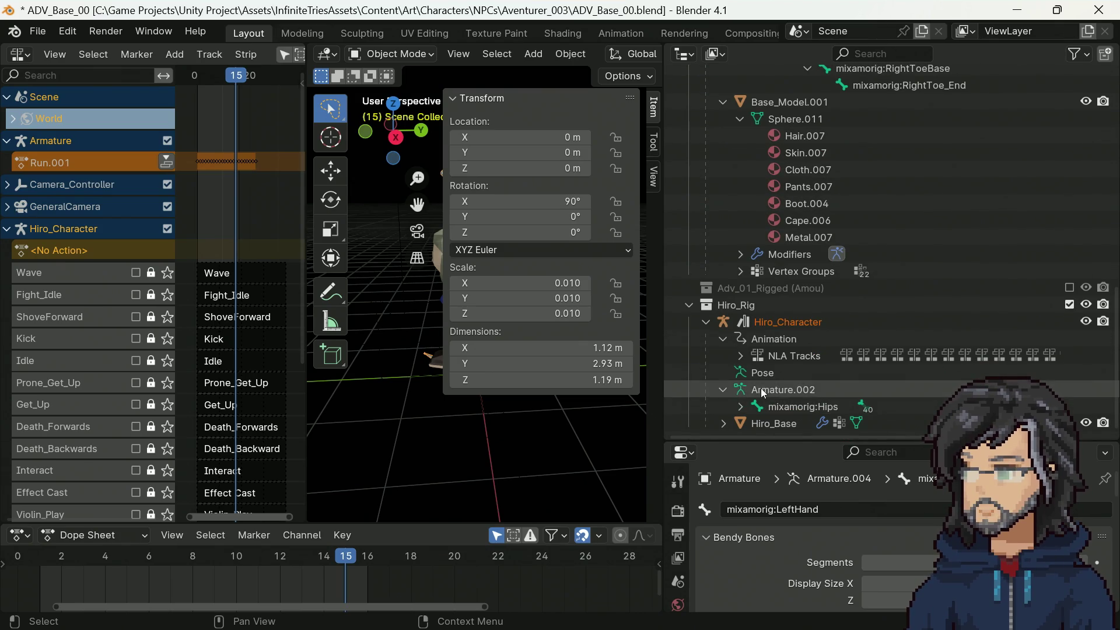
click(759, 389)
click(412, 54)
click(428, 112)
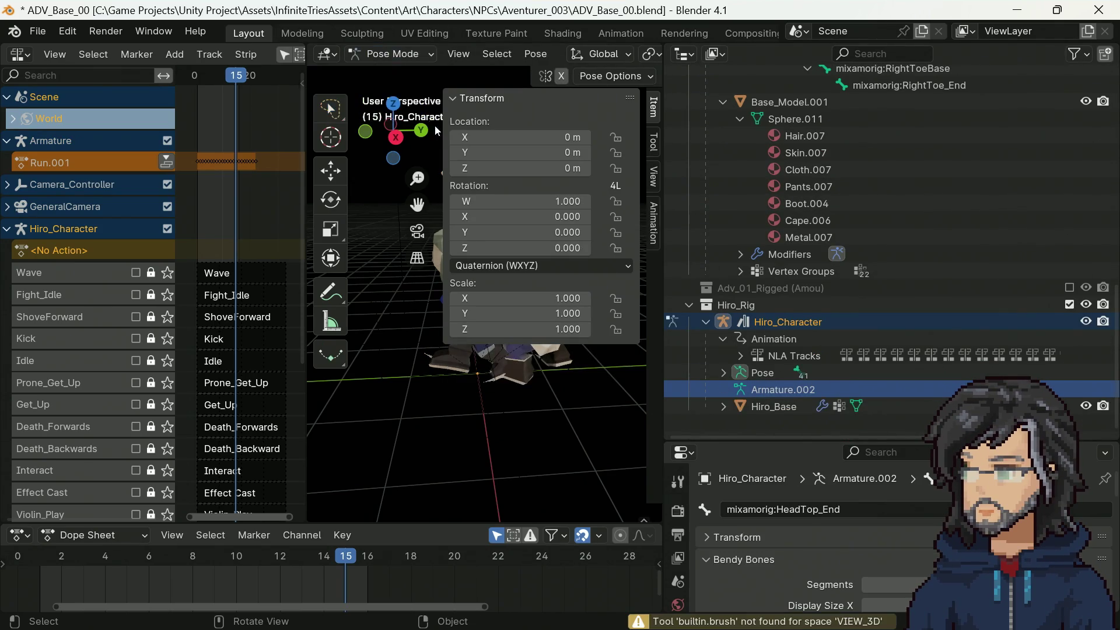
Step: Expand the Pose bone tree through Spine, Spine1, Spine2 and the left arm, then select mixamorig:LeftHand
click(723, 390)
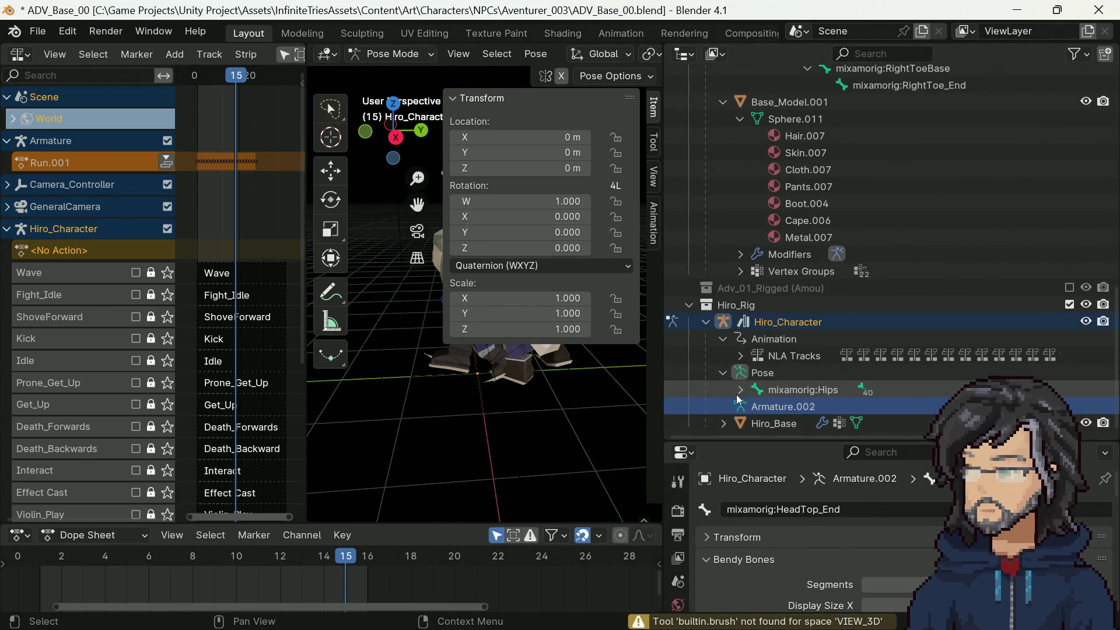
scroll(754, 411, down, 3)
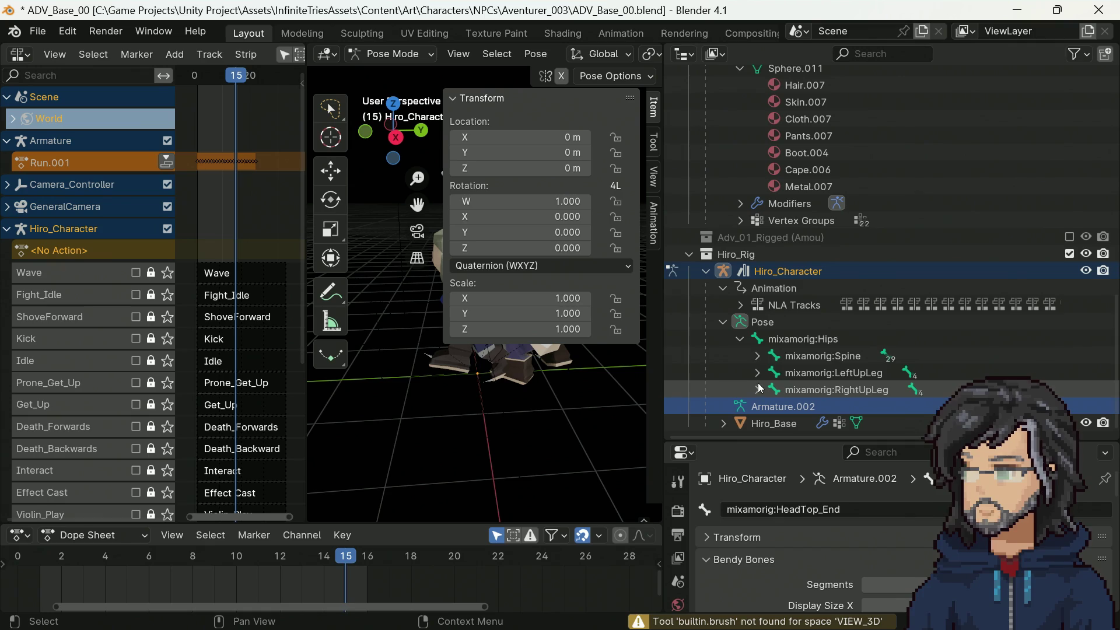
click(757, 356)
click(785, 373)
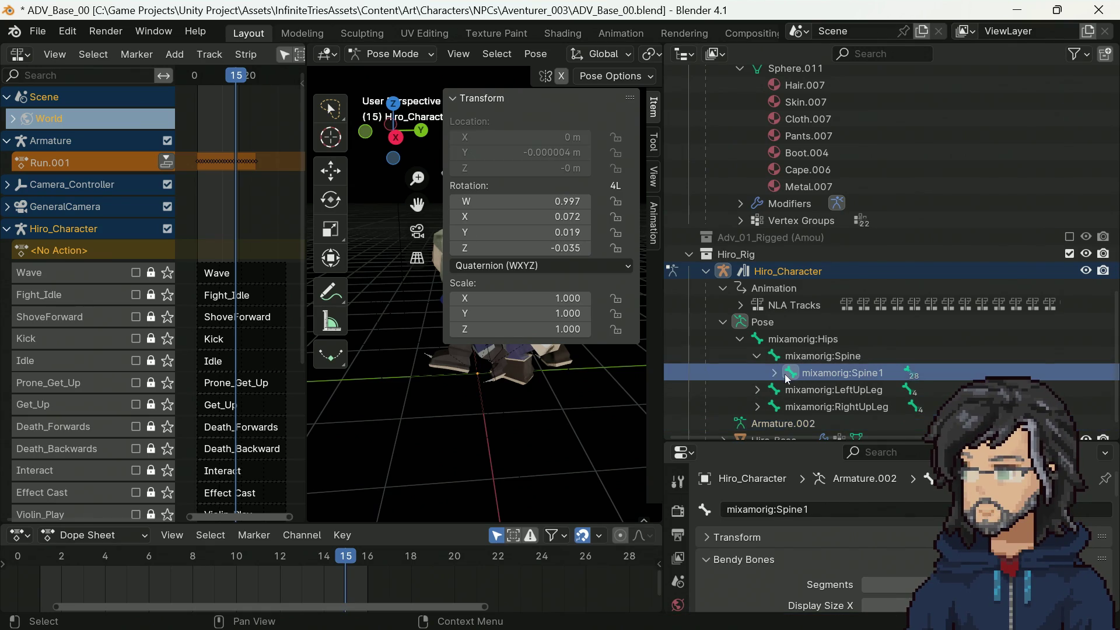
click(774, 372)
click(791, 389)
scroll(816, 409, down, 3)
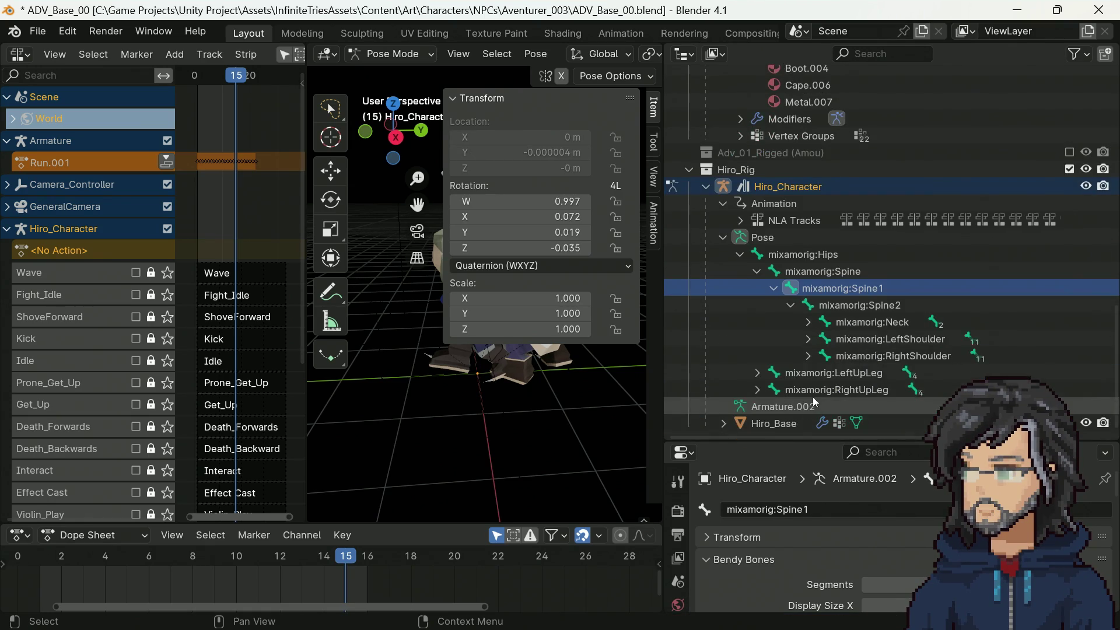
click(808, 341)
click(825, 356)
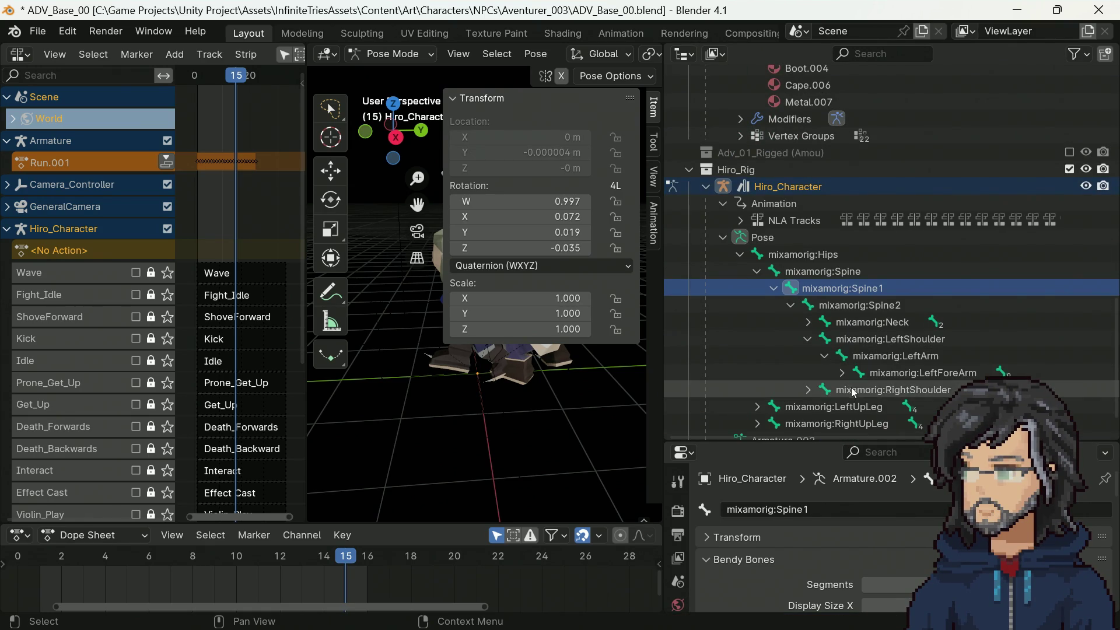
click(841, 372)
click(885, 390)
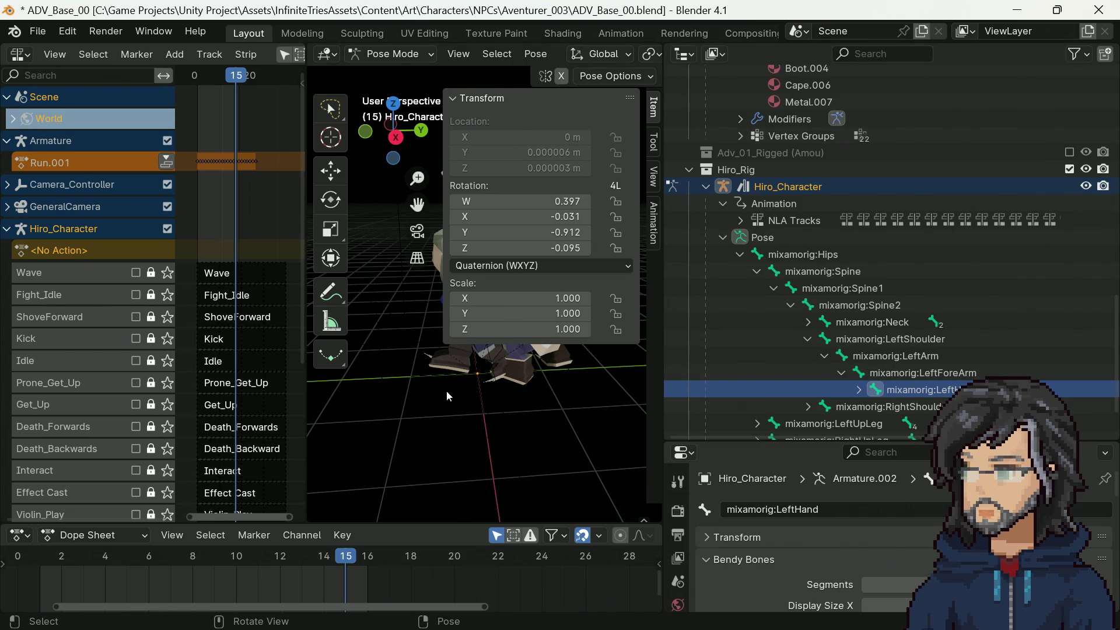
Step: Play only the Run action track so Hiro's LeftHand rotation reads W 0.968, X -0.008, Y 0.029, Z 0.249
middle_drag(500, 399, 455, 417)
scroll(157, 371, down, 5)
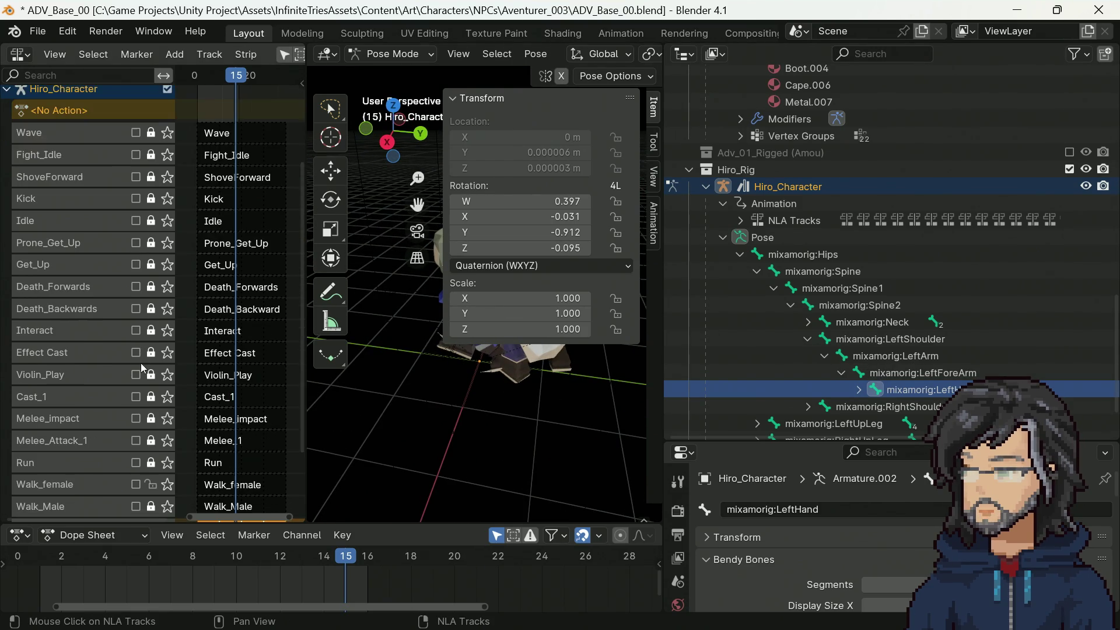
scroll(157, 371, down, 1)
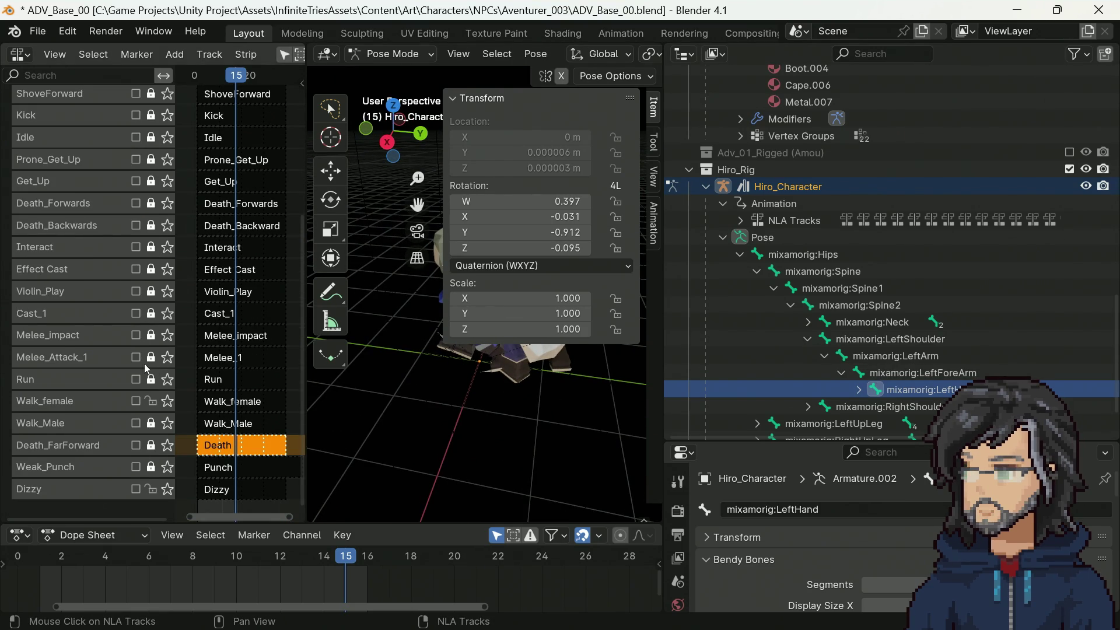
click(172, 382)
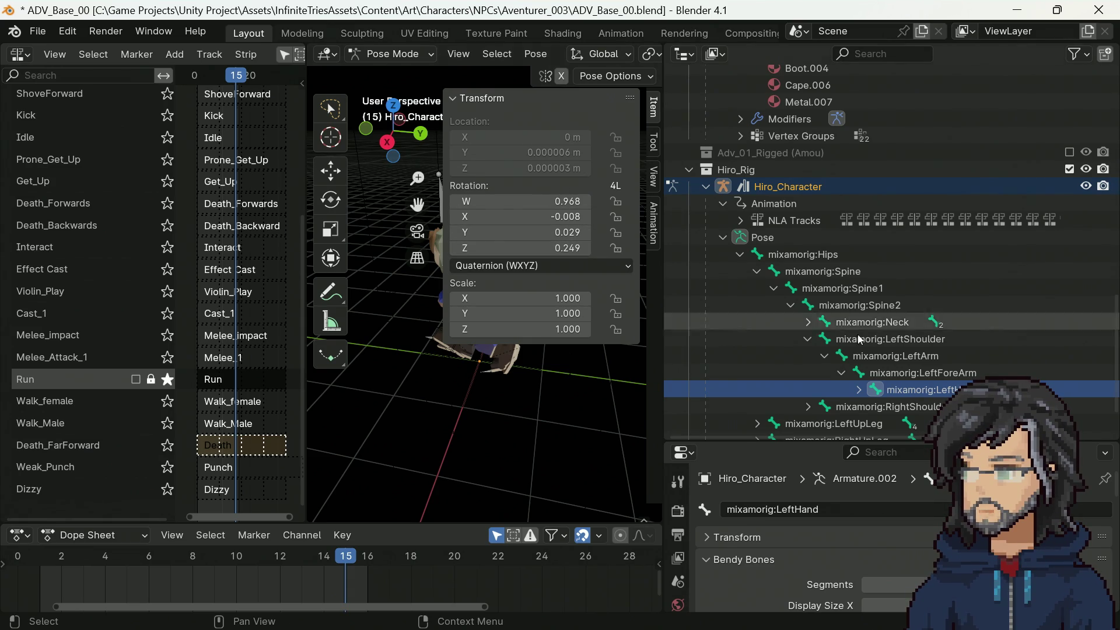
scroll(897, 328, up, 15)
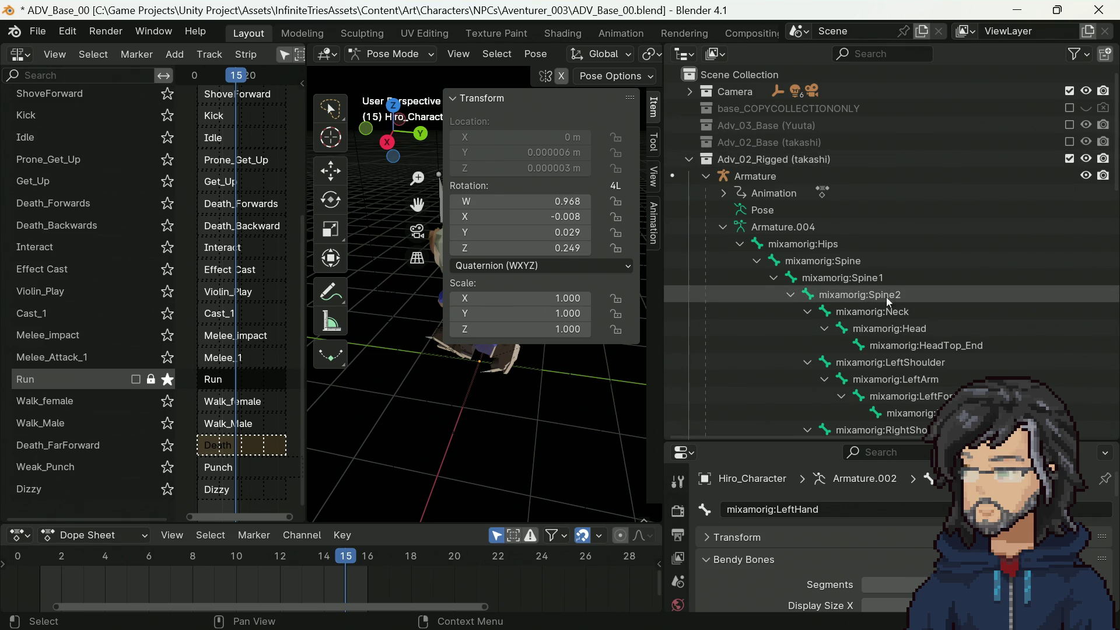
scroll(845, 283, down, 15)
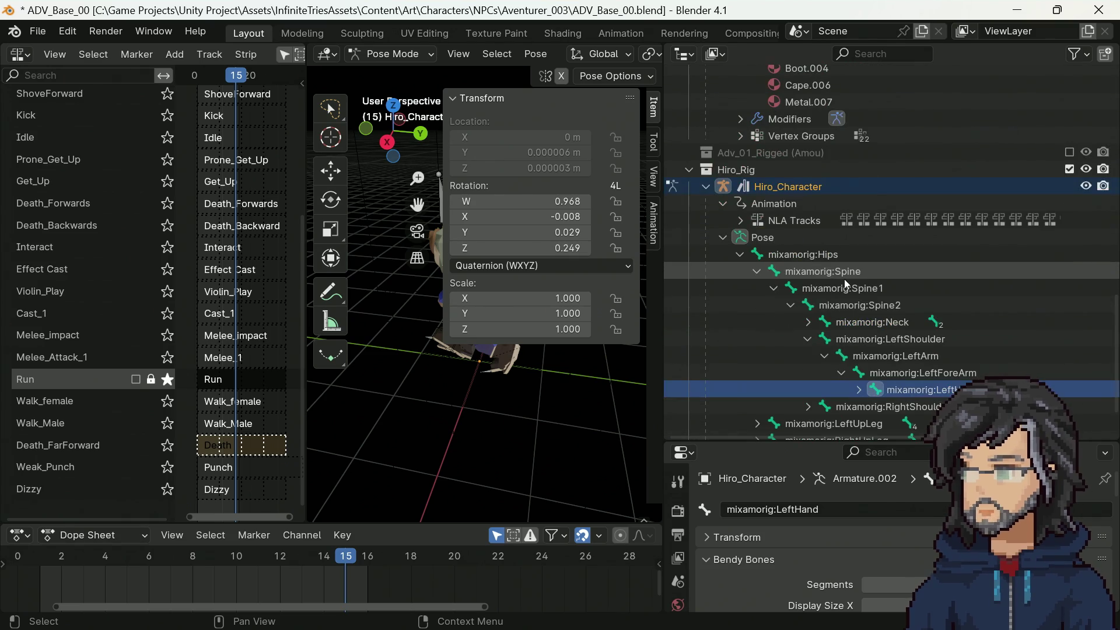
scroll(846, 283, down, 3)
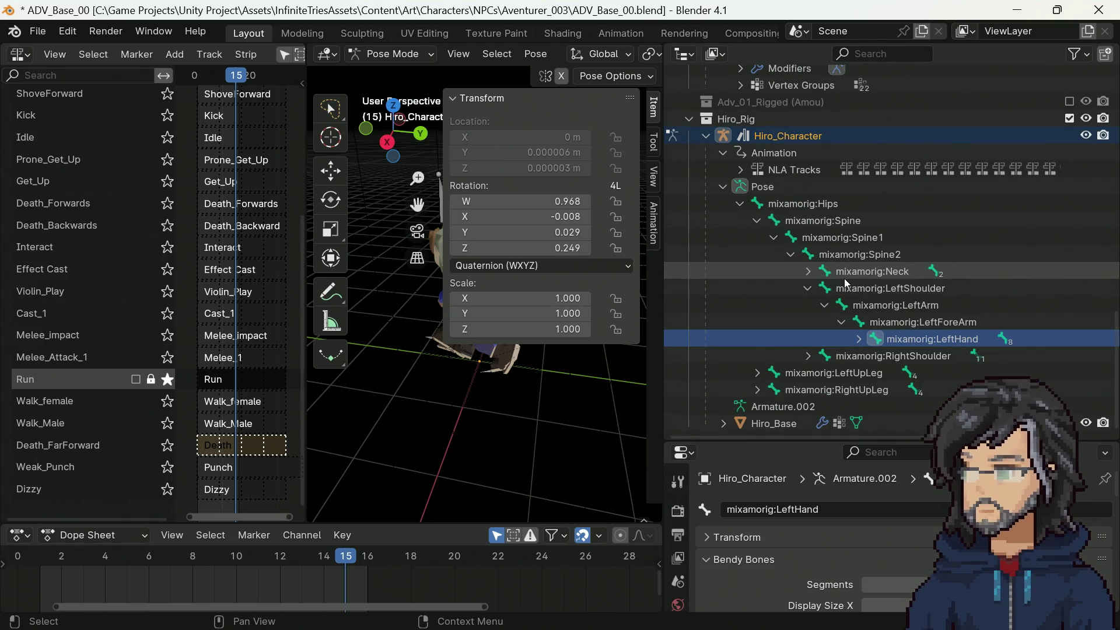
scroll(446, 395, down, 4)
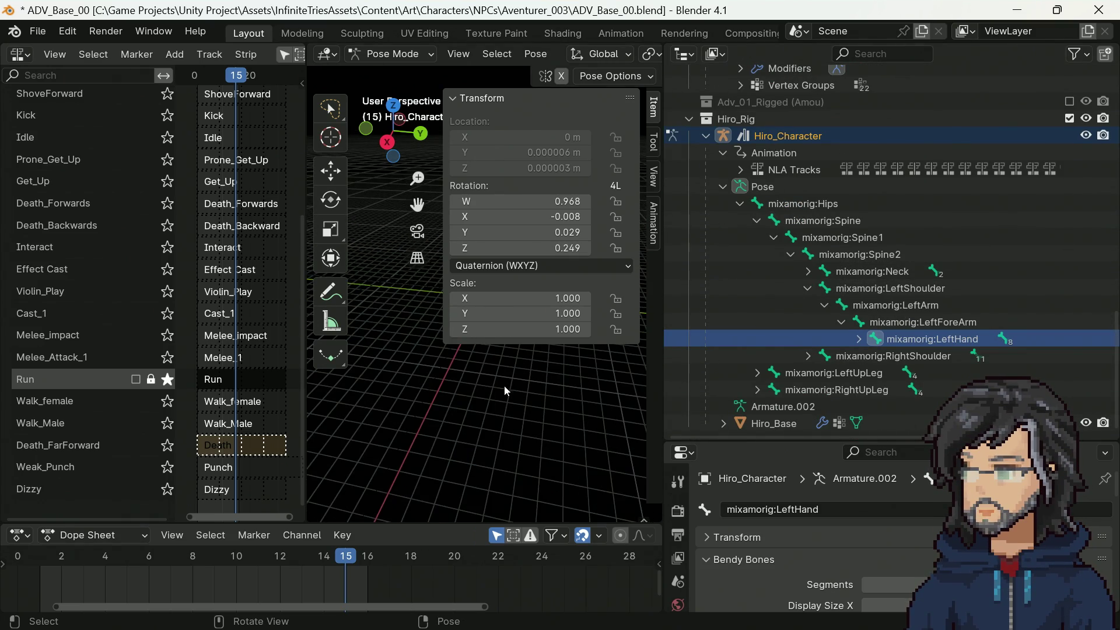
Step: Bring the character back into view and select the Takashi rig's Adv_02_Rigged armature in the Outliner
mouse_move(506, 391)
middle_down()
mouse_move(535, 390)
mouse_move(390, 405)
mouse_move(483, 413)
mouse_move(634, 395)
middle_up()
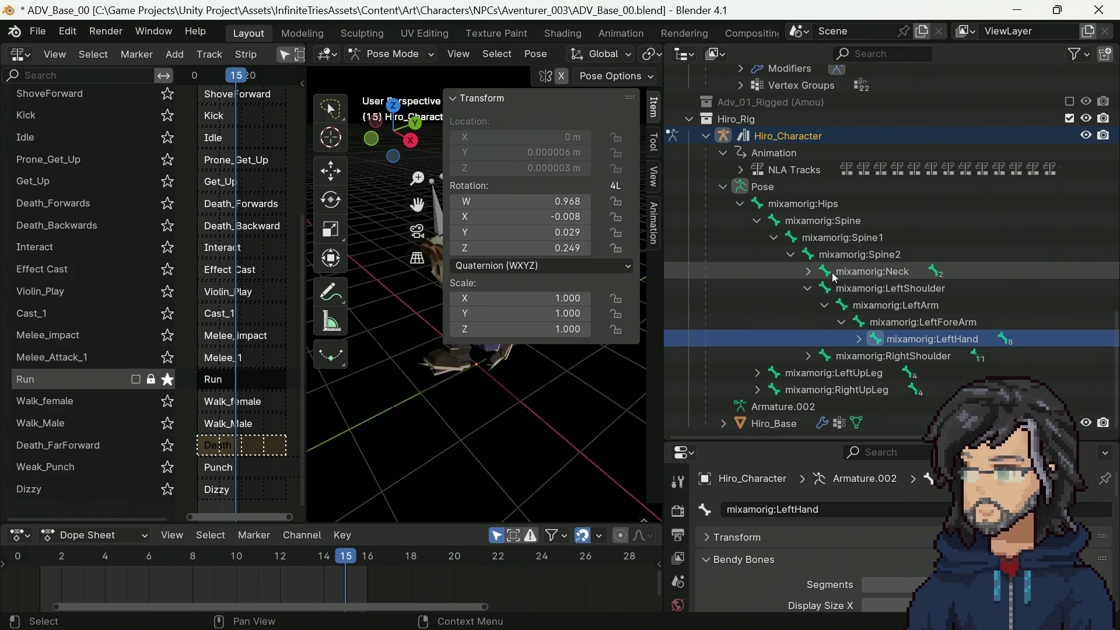
scroll(845, 256, up, 10)
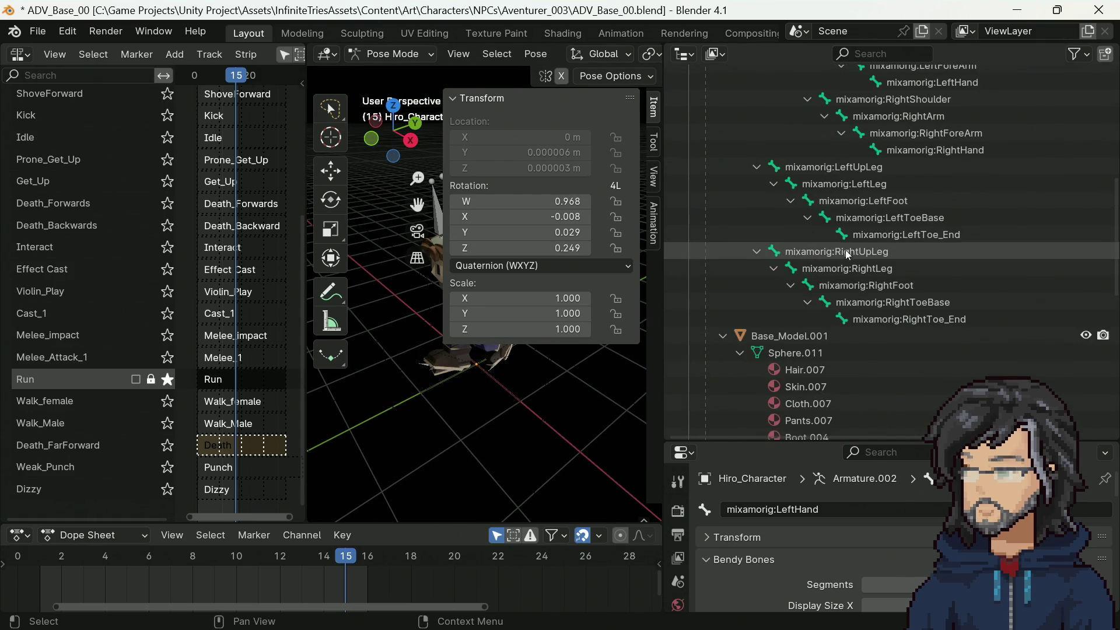
scroll(845, 250, down, 7)
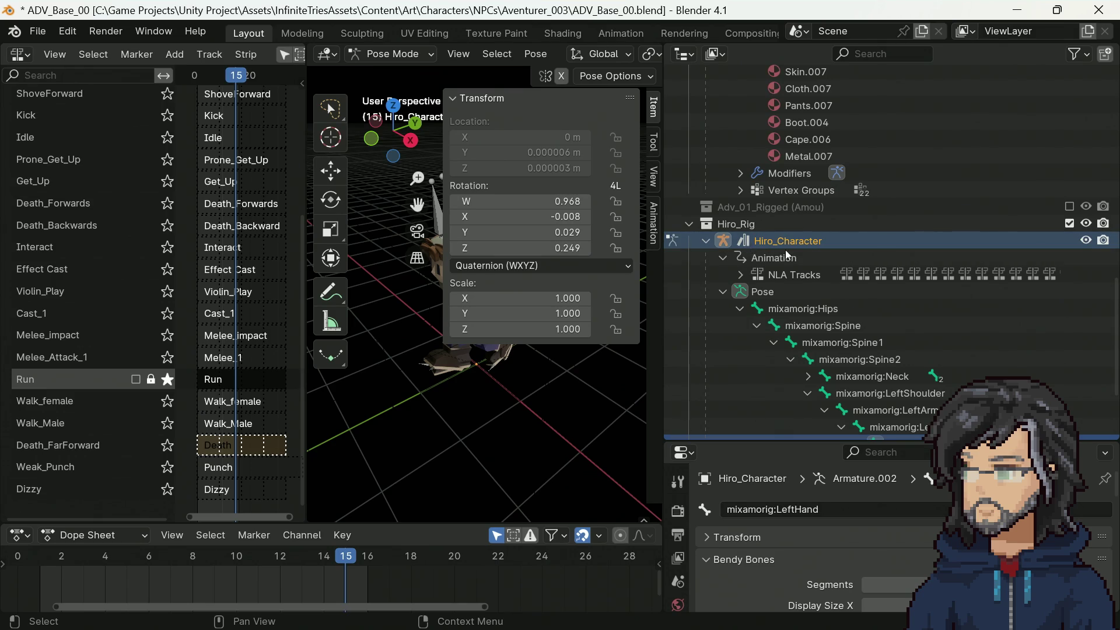
scroll(787, 254, up, 15)
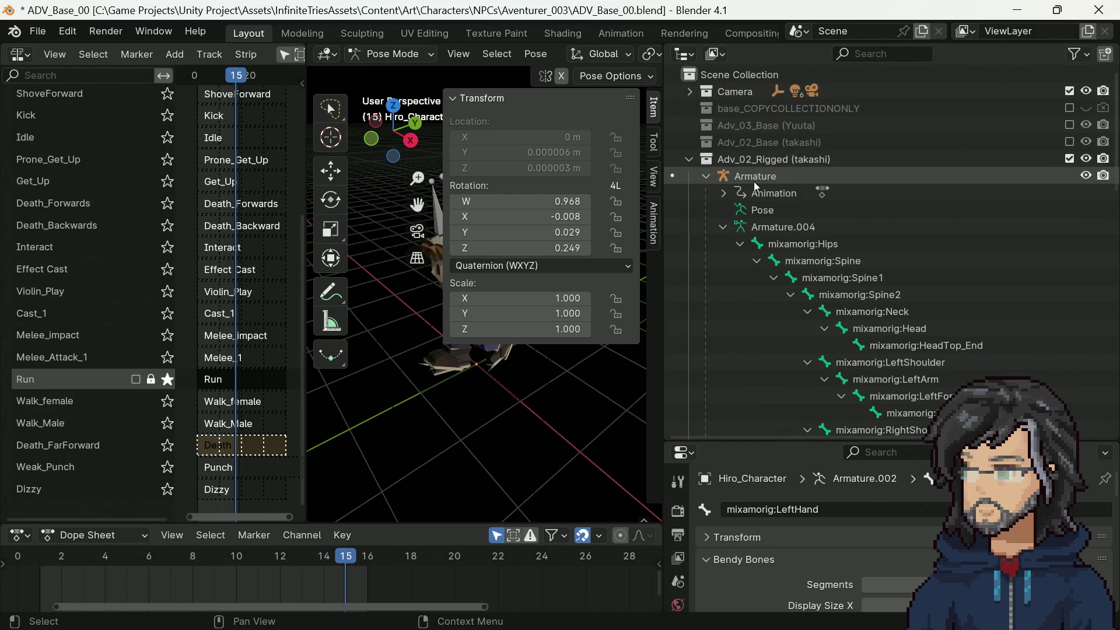
click(755, 181)
Step: Switch the Takashi armature into Pose Mode
scroll(878, 281, down, 20)
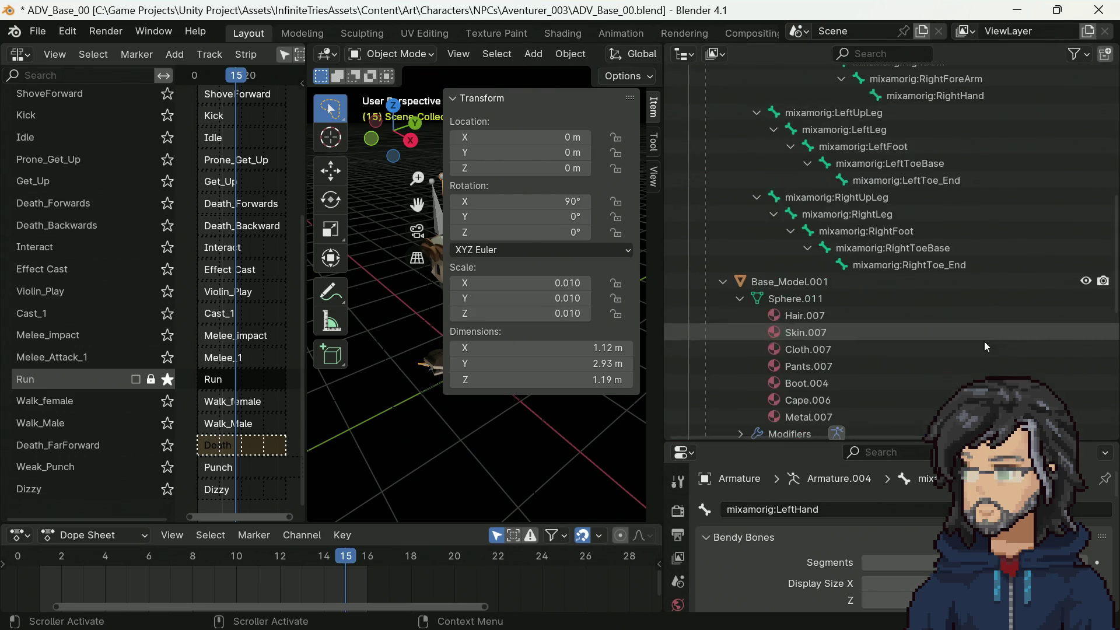
scroll(877, 282, up, 3)
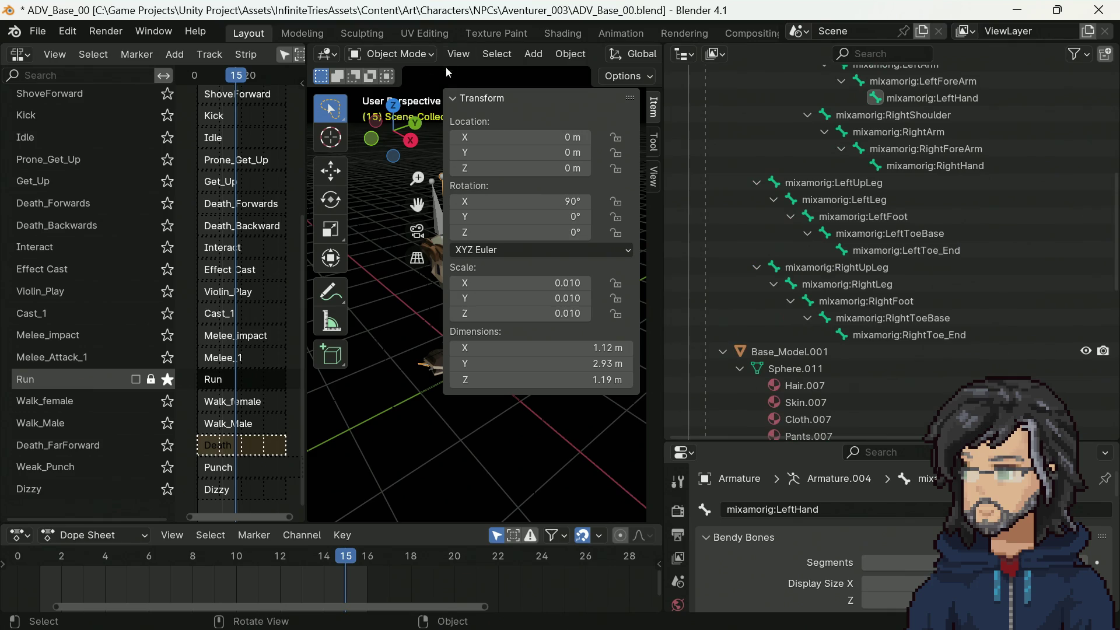
click(424, 54)
click(407, 111)
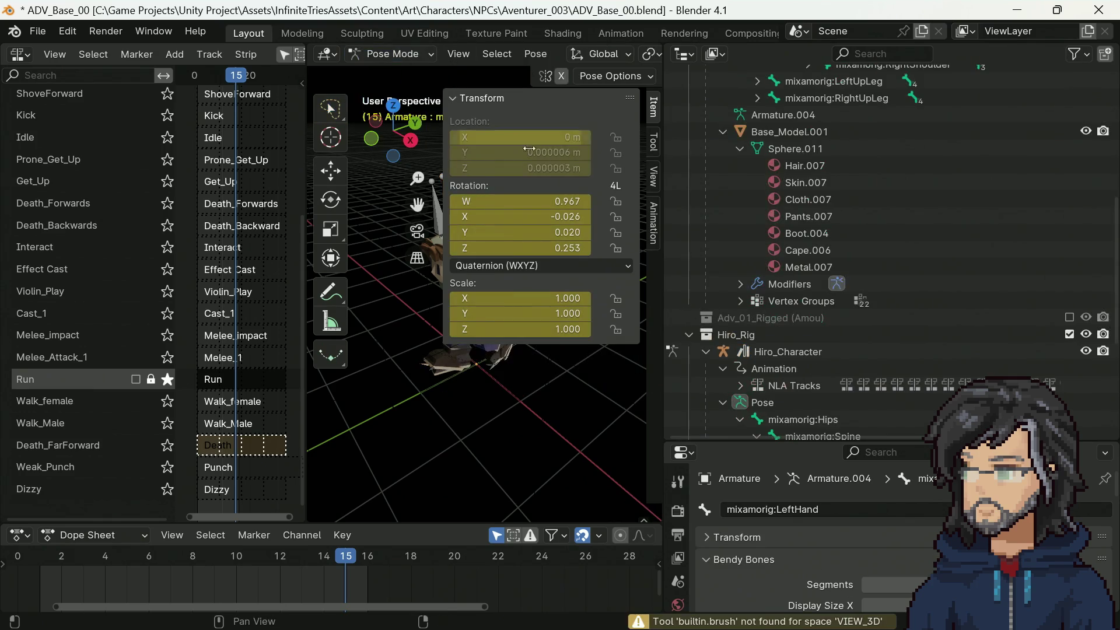
scroll(892, 328, up, 10)
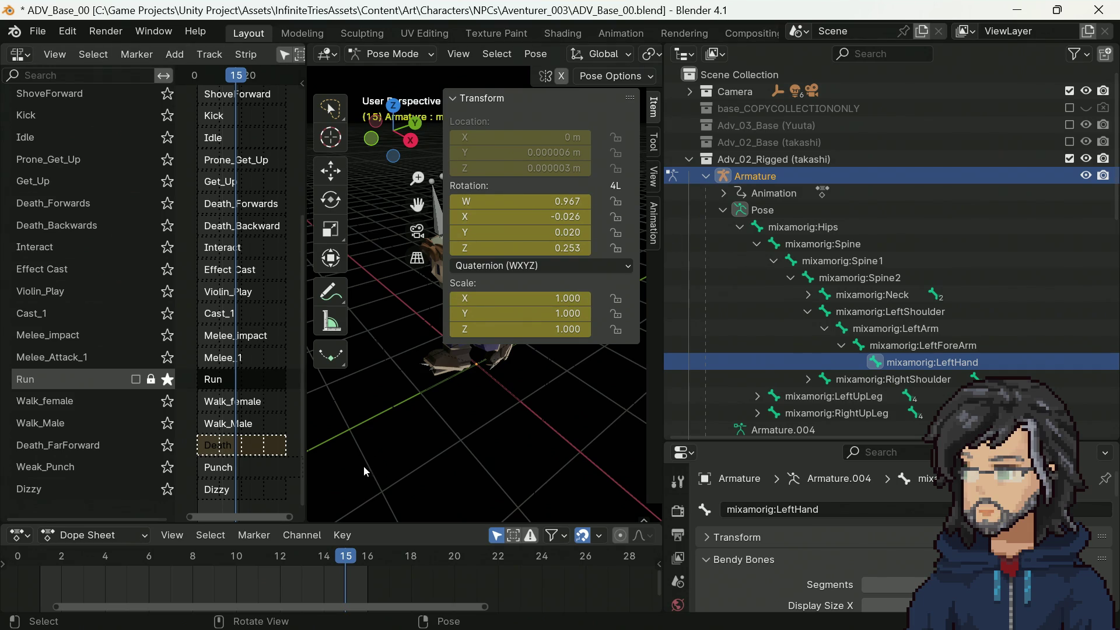
scroll(216, 377, up, 3)
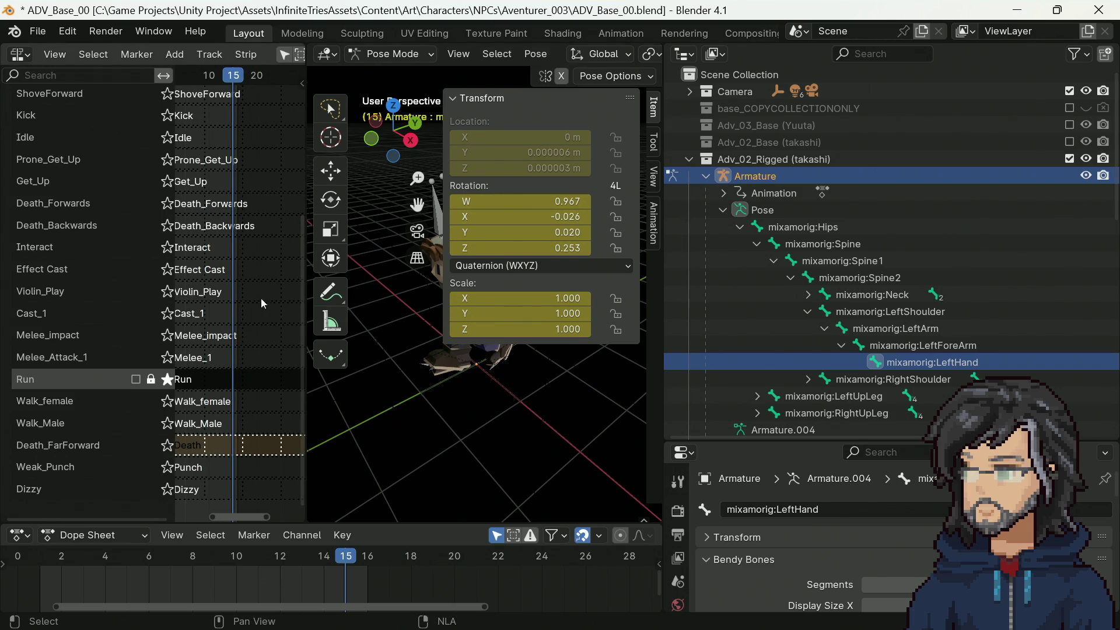
drag(300, 272, 299, 117)
Step: Switch to the Animation workspace and make the Action Editor taller to show more channels
click(614, 34)
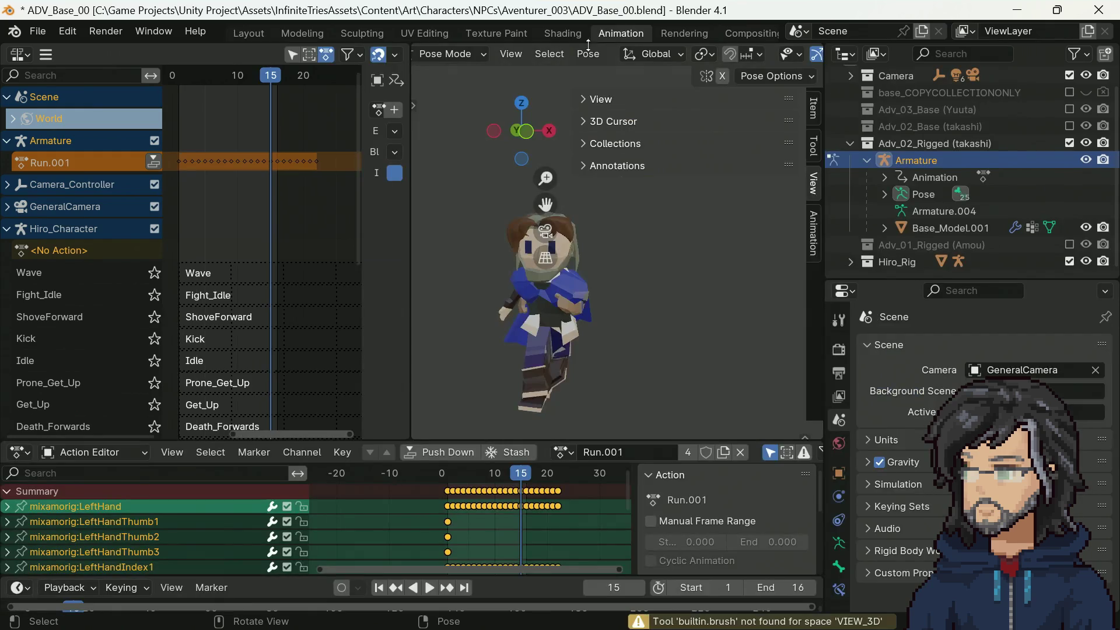
scroll(452, 508, up, 5)
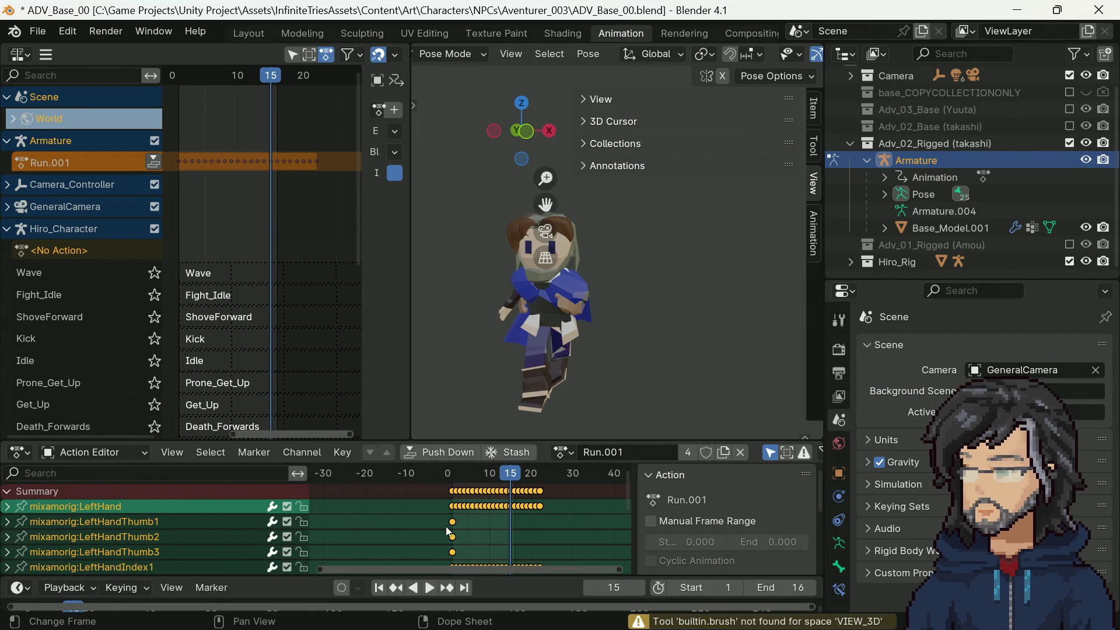
scroll(548, 522, up, 1)
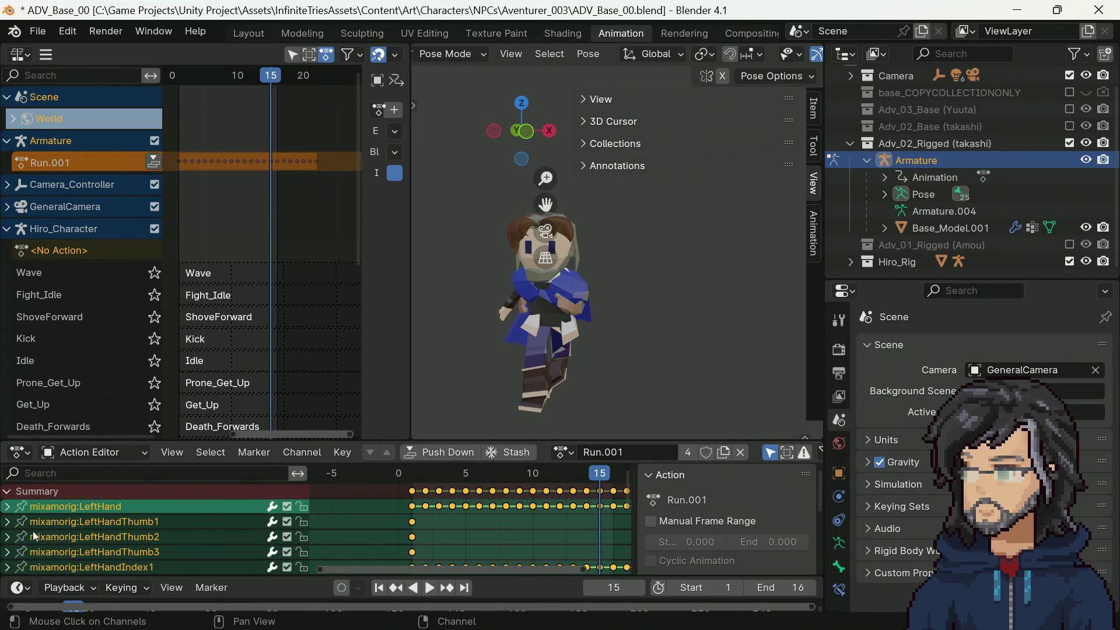
click(10, 522)
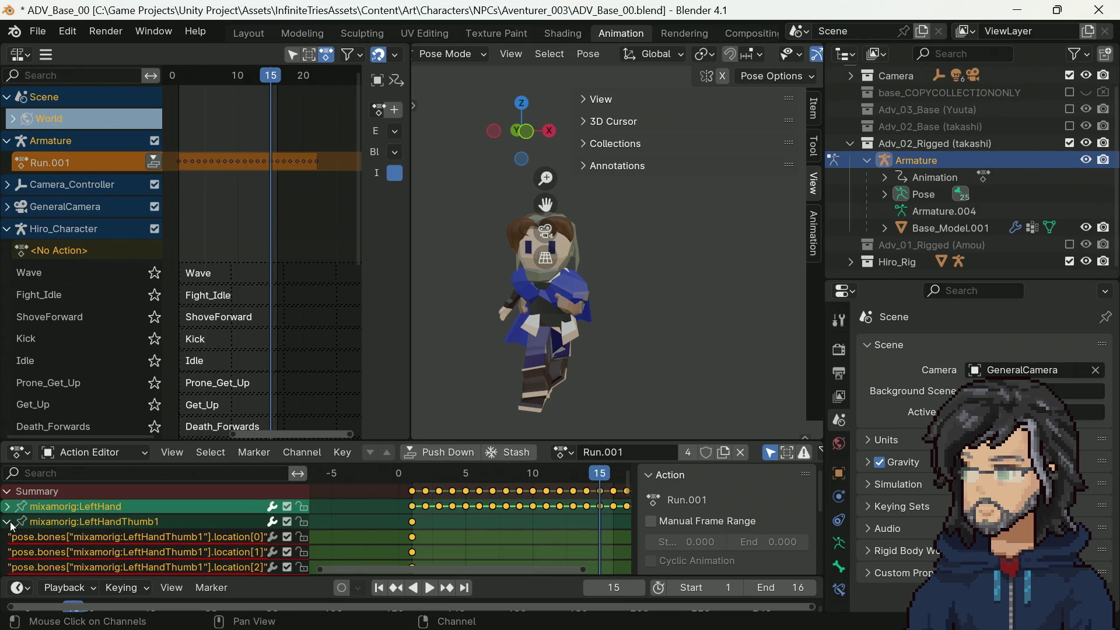
click(10, 522)
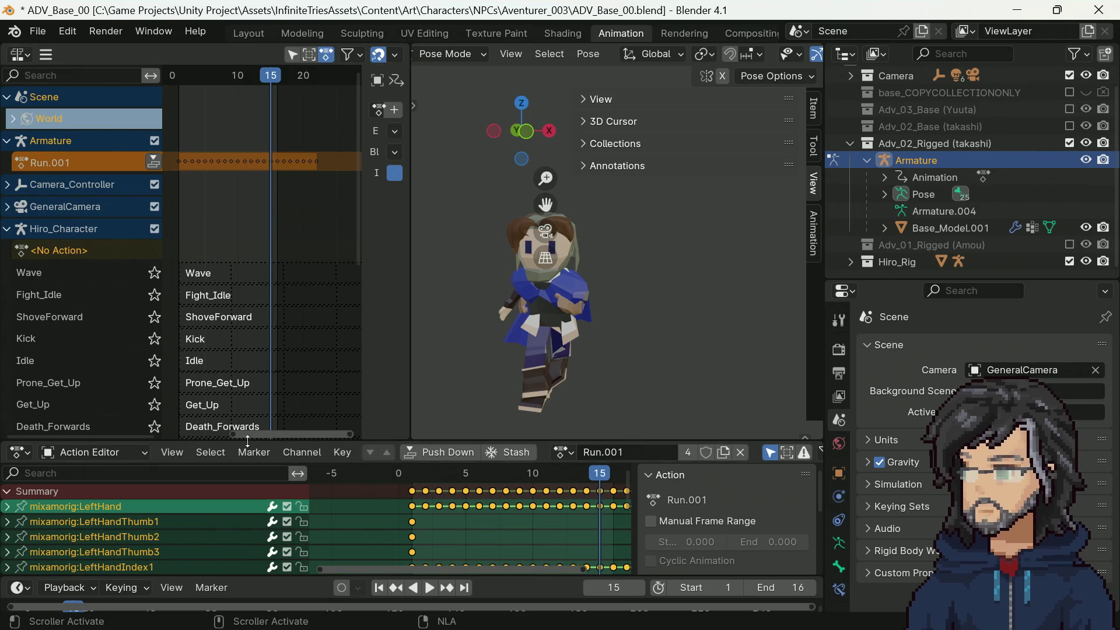
mouse_move(251, 438)
mouse_down()
mouse_move(286, 233)
mouse_move(286, 271)
mouse_up()
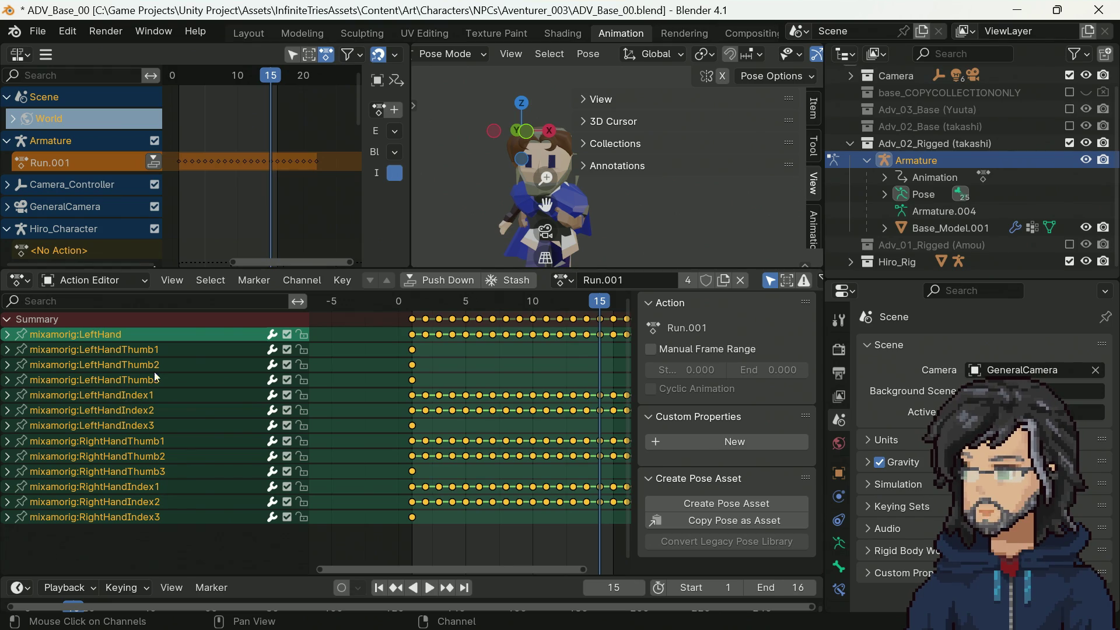
Step: Expand the LeftHandThumb1 and LeftHandThumb2 channels to list their location, rotation and scale curves
click(7, 350)
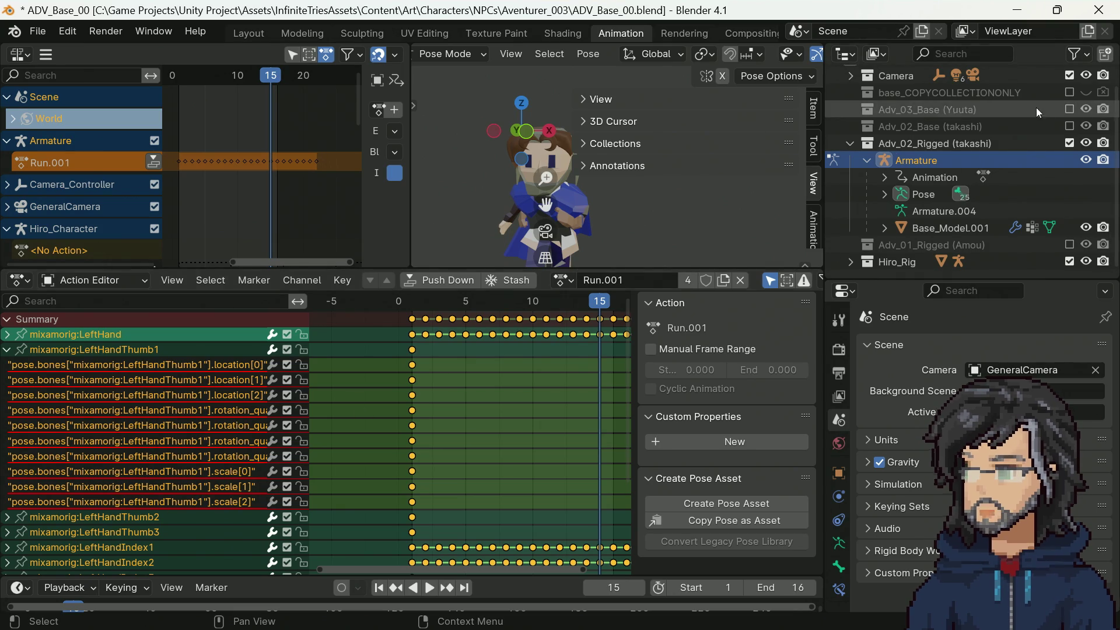
scroll(158, 463, down, 5)
scroll(173, 460, up, 5)
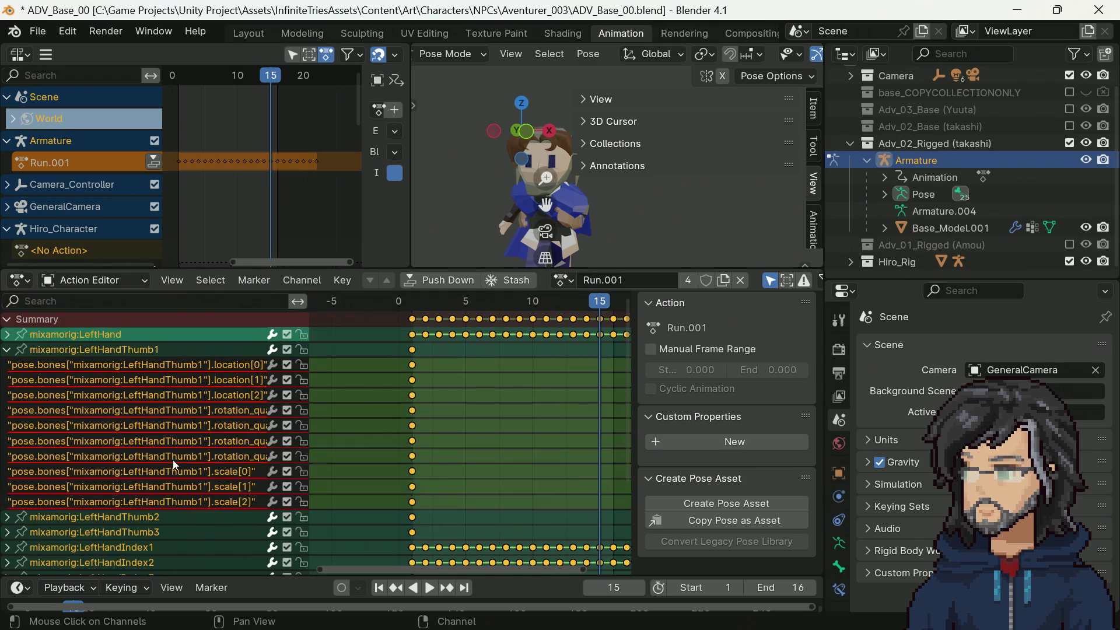
click(177, 396)
click(146, 352)
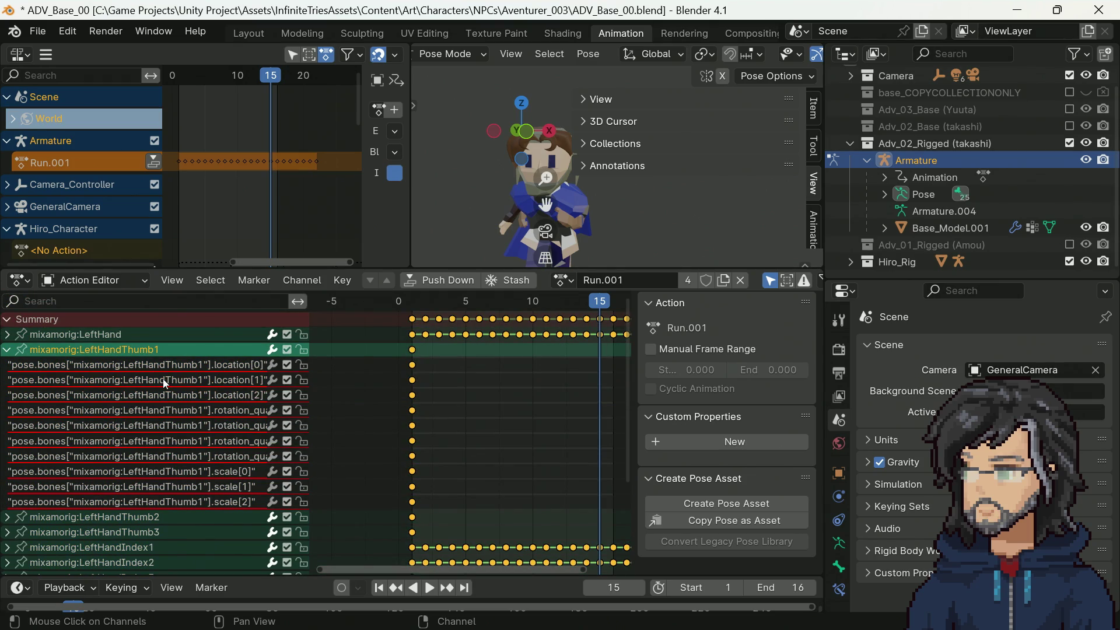
scroll(93, 467, down, 5)
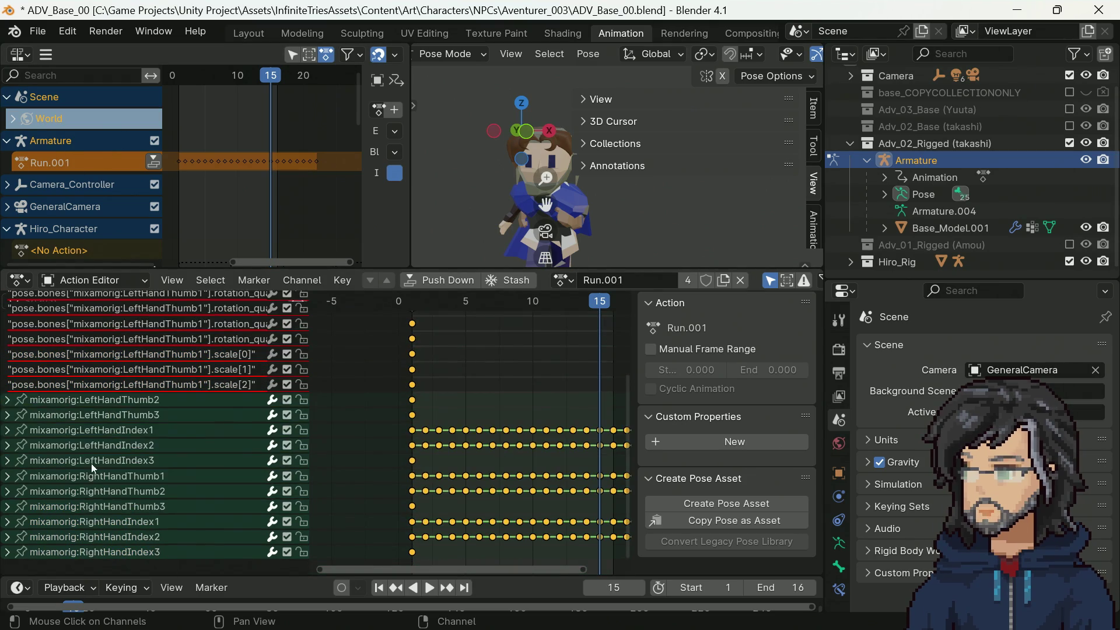
click(8, 400)
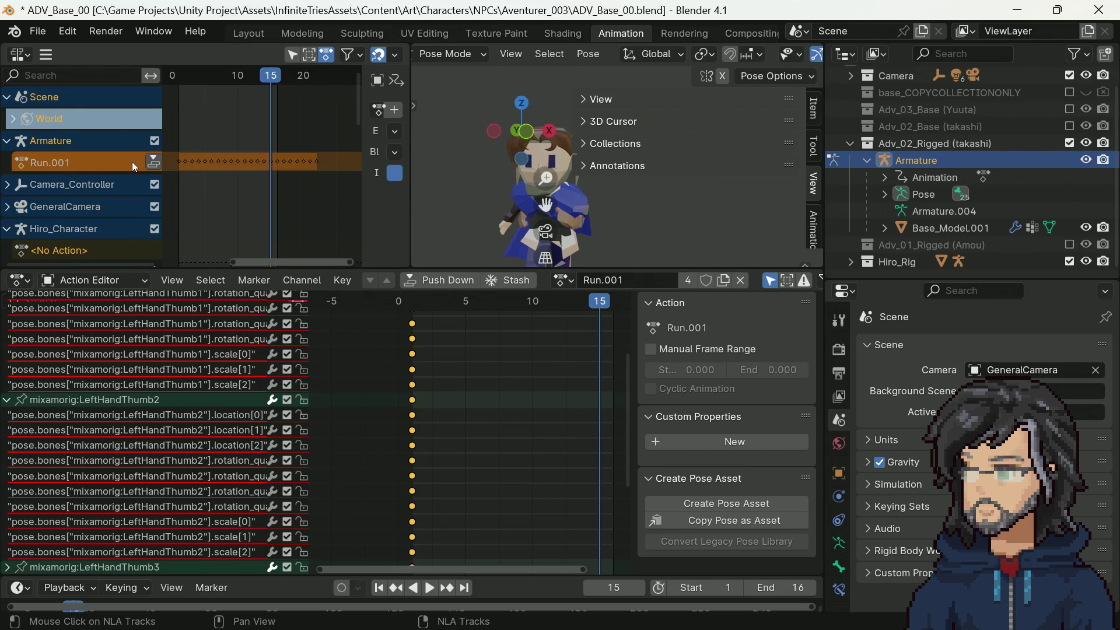
Step: Assign the Wave action to the Takashi armature from the Action Editor's action list
click(565, 281)
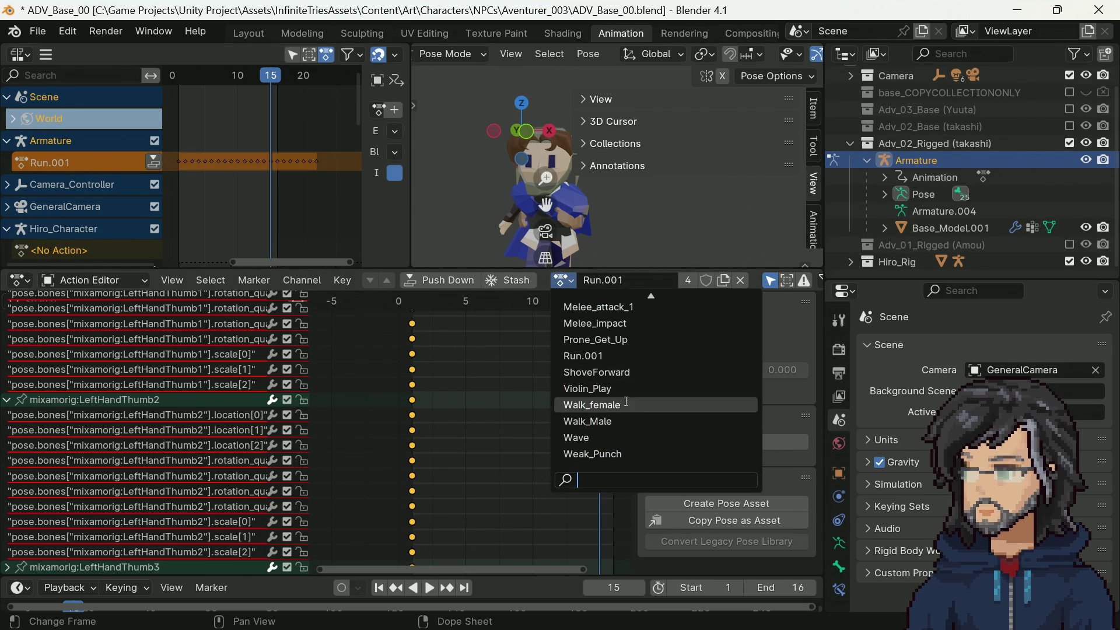
scroll(128, 408, up, 3)
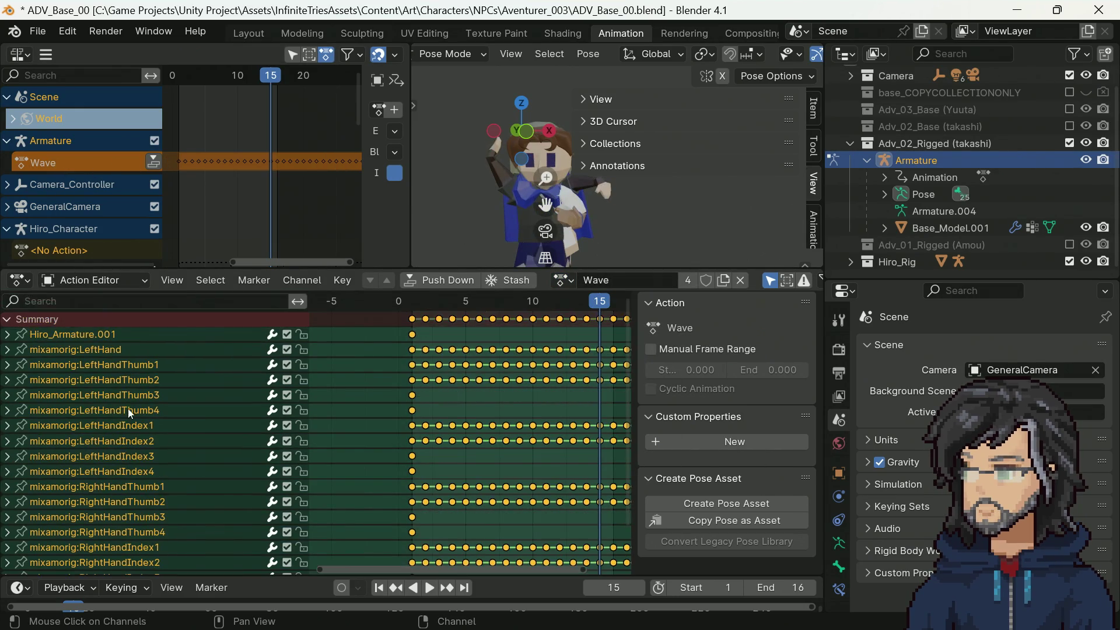
click(9, 365)
click(8, 365)
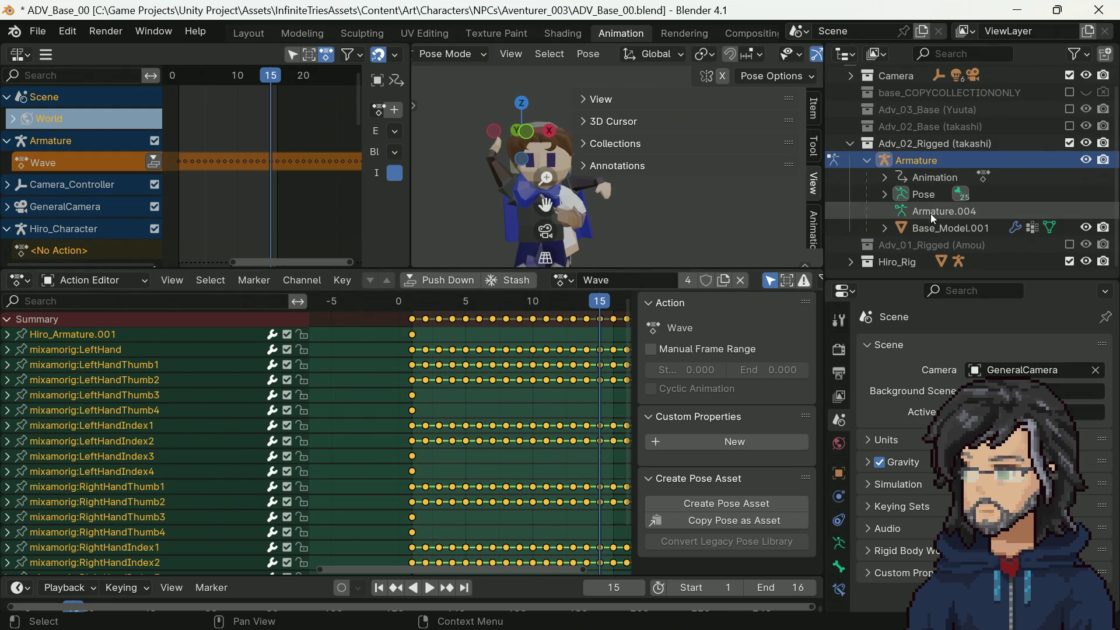
Step: Collapse Adv_02_Rigged (takashi), select Hiro_Character under Hiro_Rig, and list its available actions
click(921, 175)
click(874, 144)
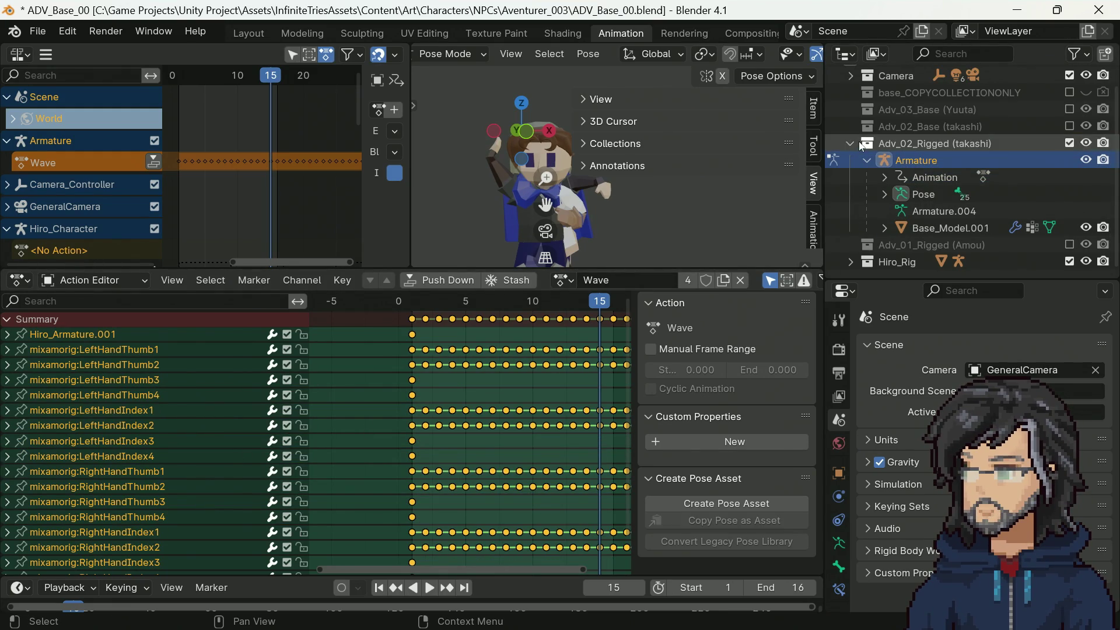
click(849, 143)
click(850, 193)
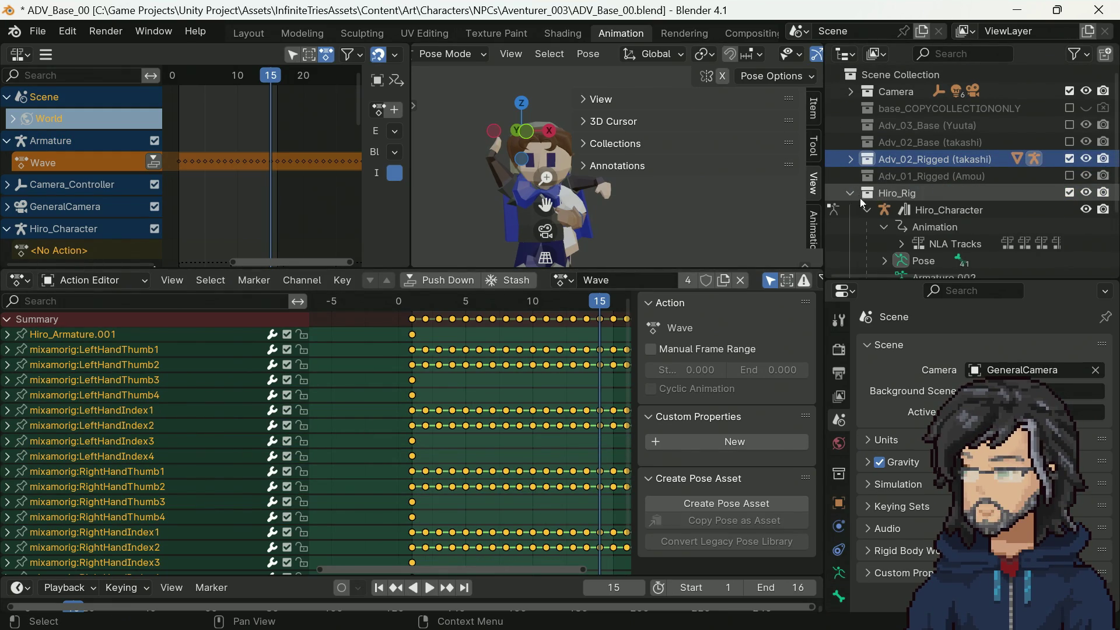
click(918, 212)
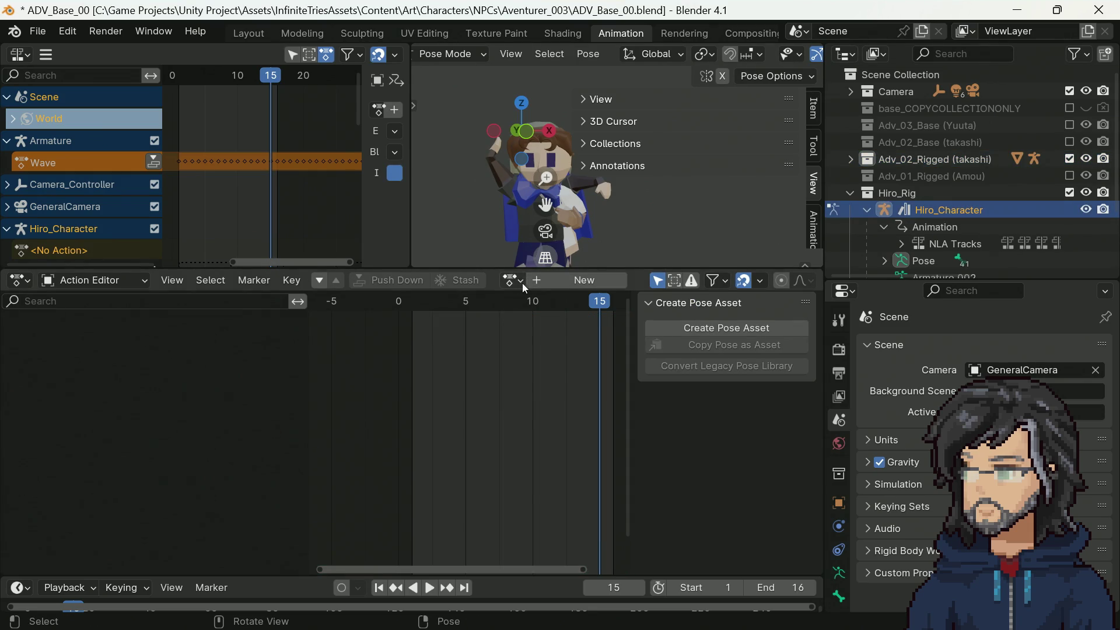
click(523, 284)
scroll(555, 400, down, 5)
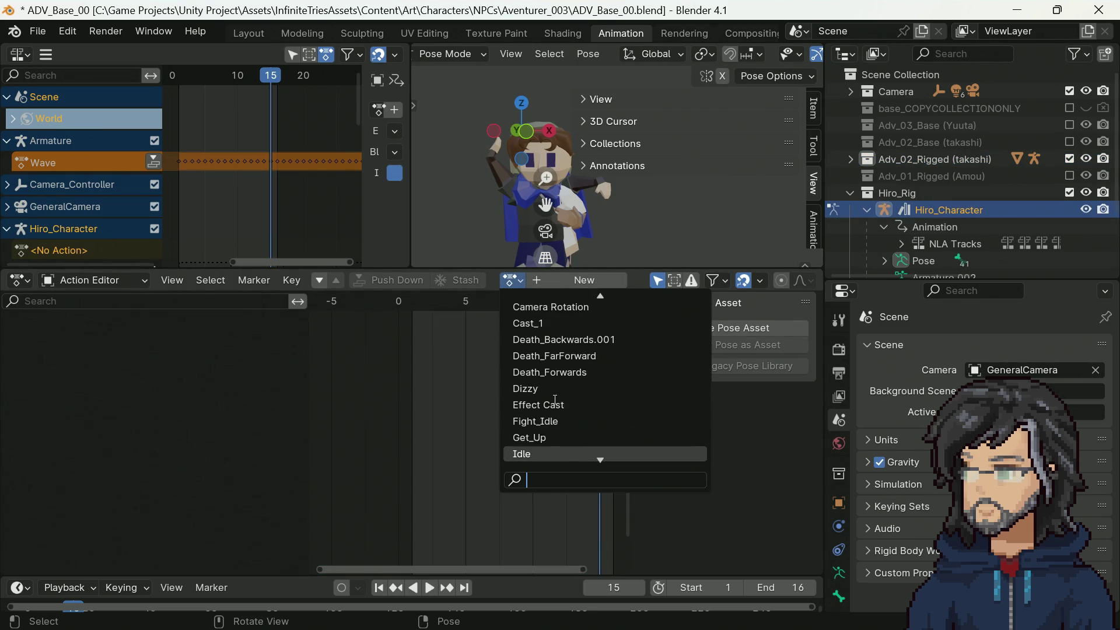
scroll(555, 400, down, 11)
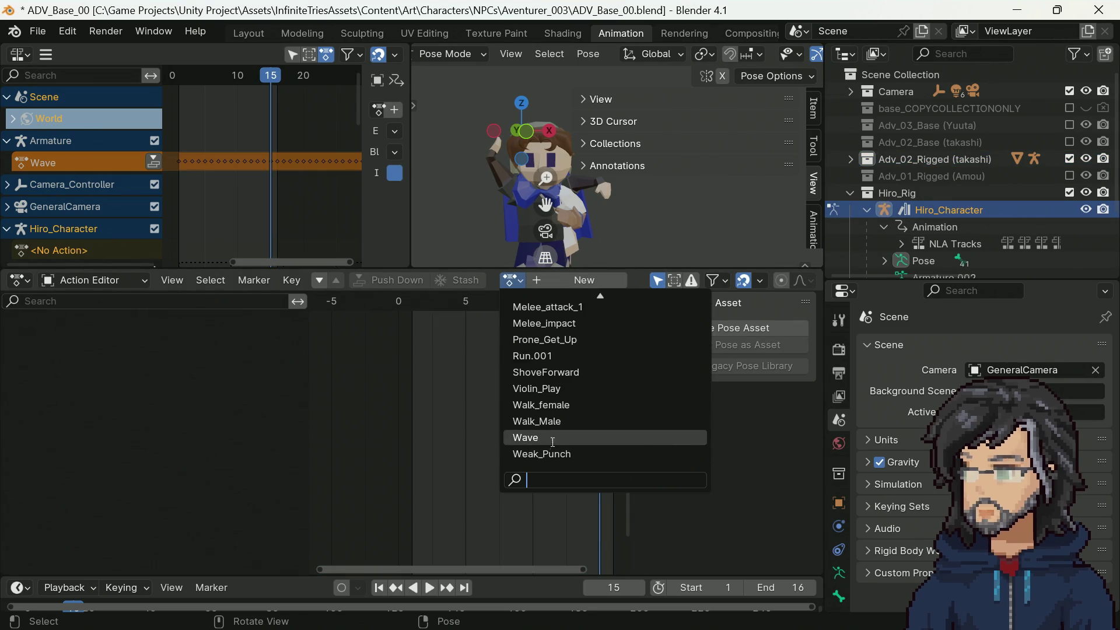
Step: Assign the Wave action to Hiro_Character and expand its armature channel curves
click(547, 439)
click(9, 335)
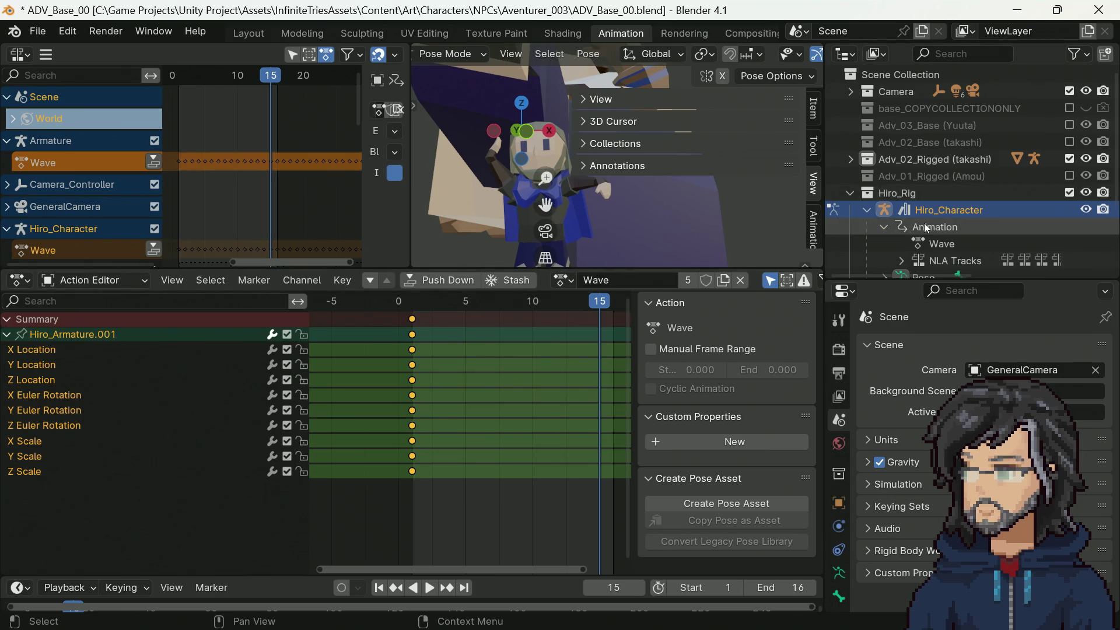
scroll(932, 230, down, 3)
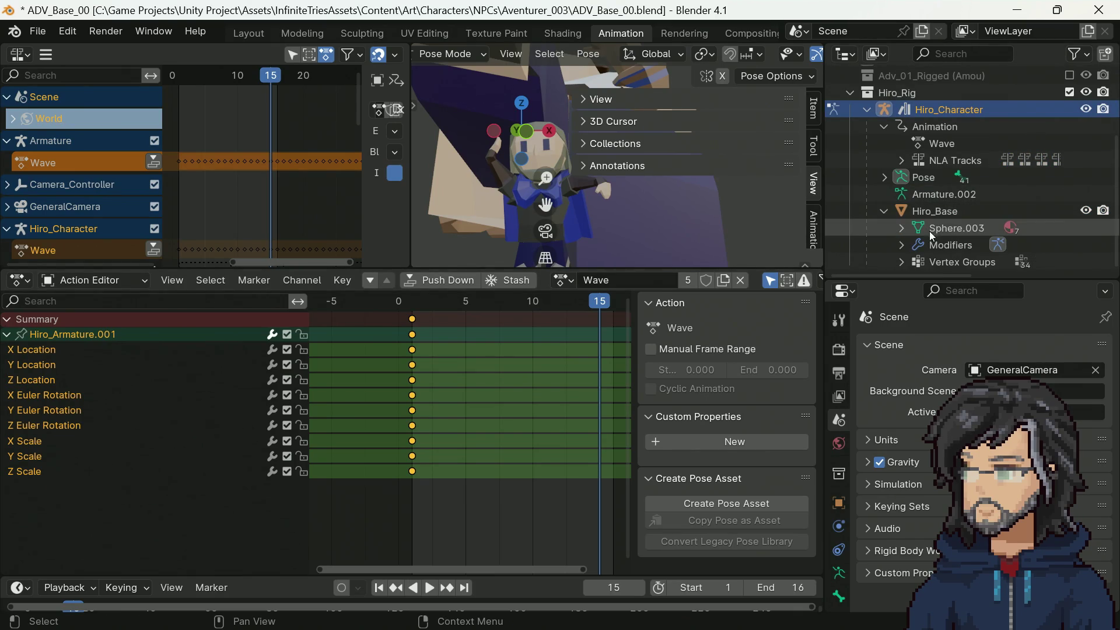
click(900, 229)
scroll(898, 226, down, 4)
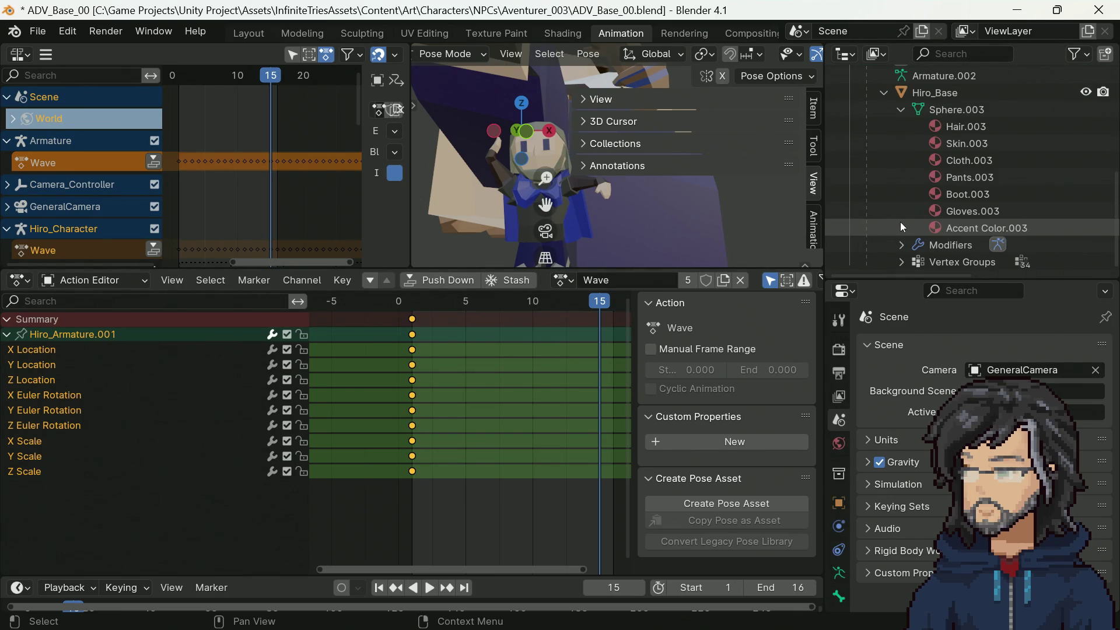
scroll(901, 222, up, 4)
Step: Expand Hiro_Character's Pose bones from Hips down the left arm and select LeftHandThumb1
click(885, 199)
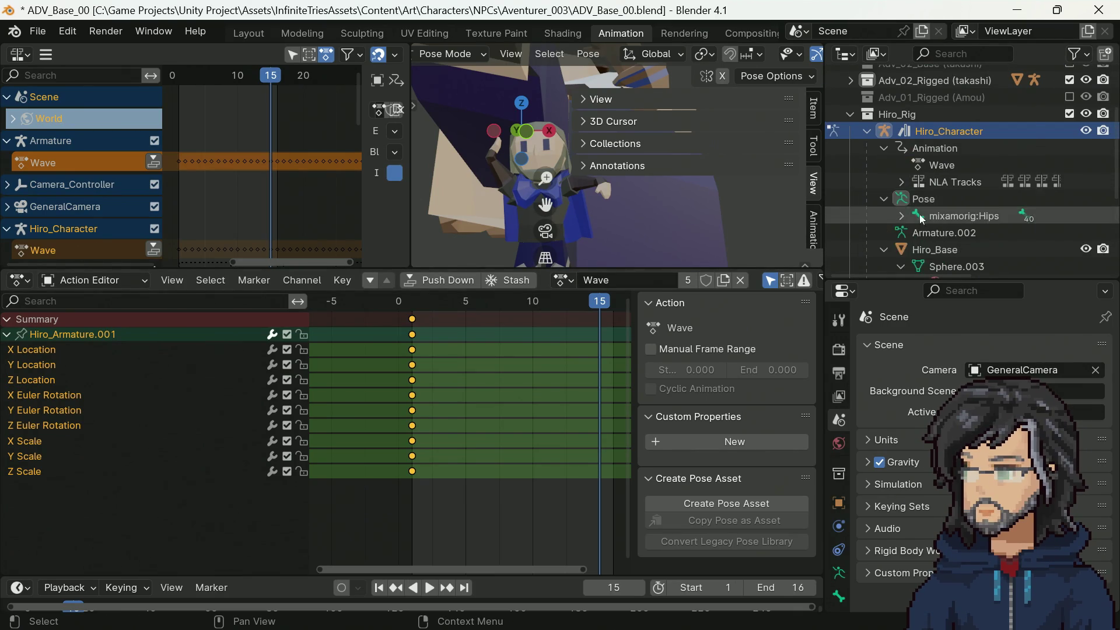
scroll(898, 154, down, 2)
click(901, 146)
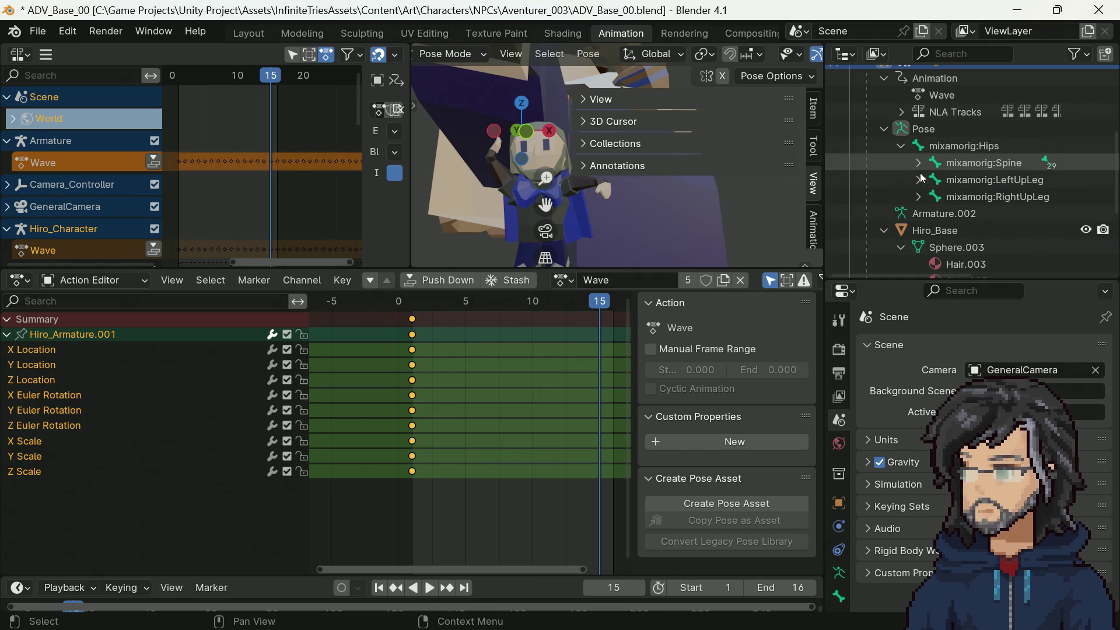
click(918, 162)
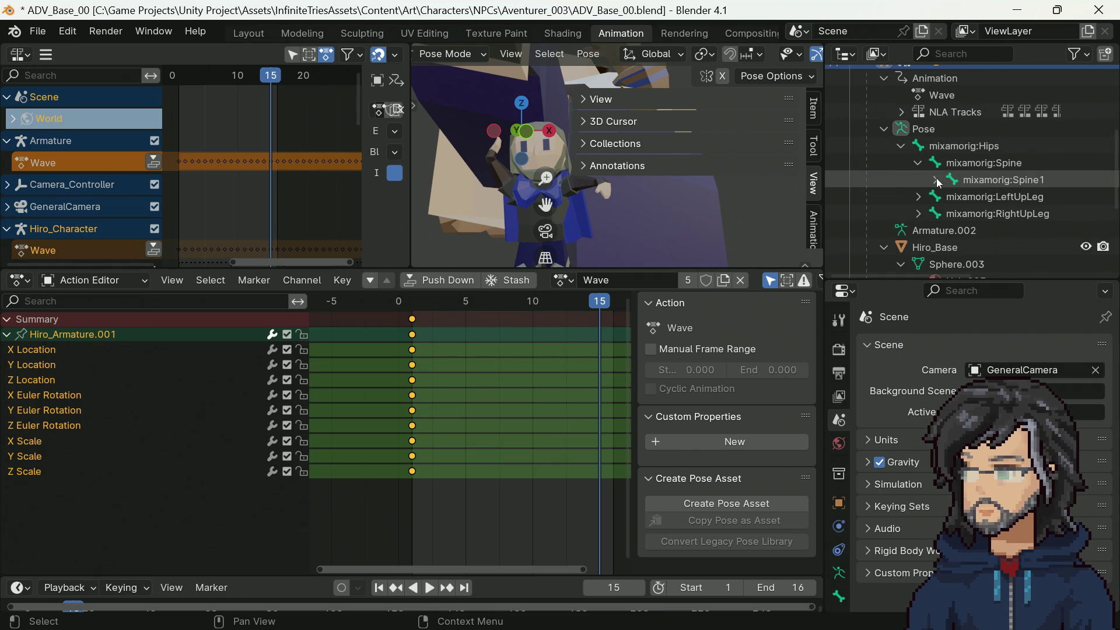
click(935, 180)
click(953, 197)
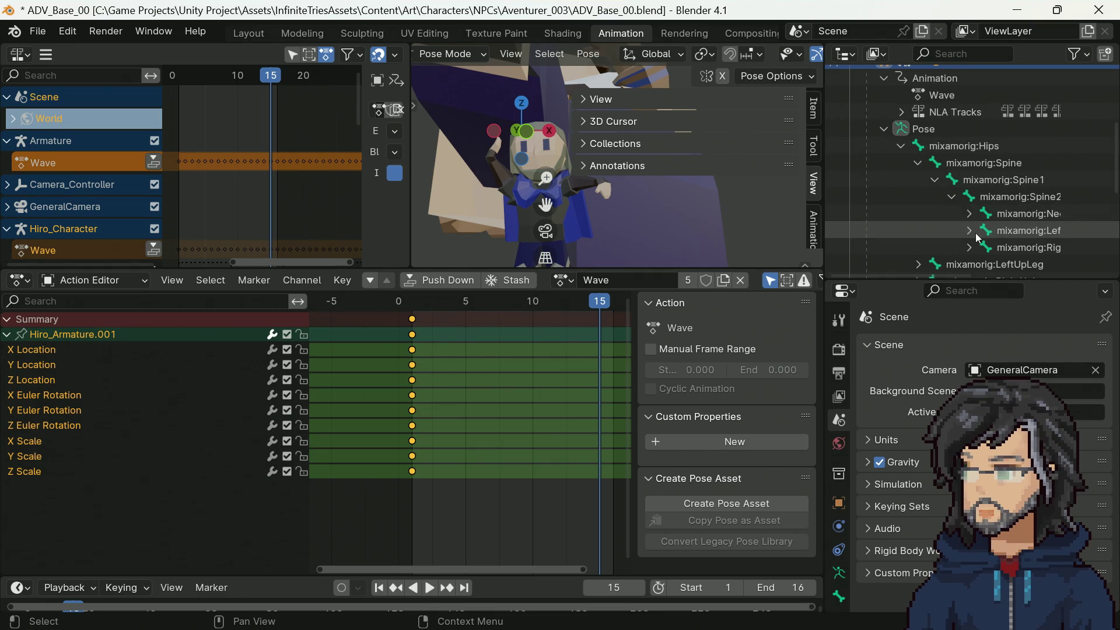
scroll(973, 233, down, 3)
click(985, 177)
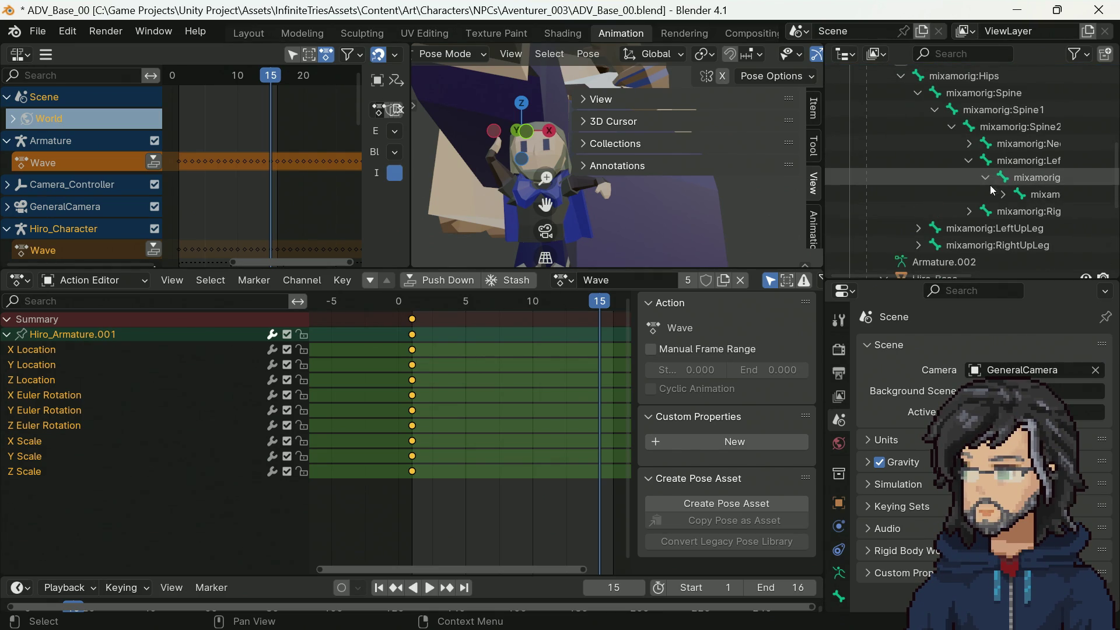
click(1004, 196)
click(1021, 212)
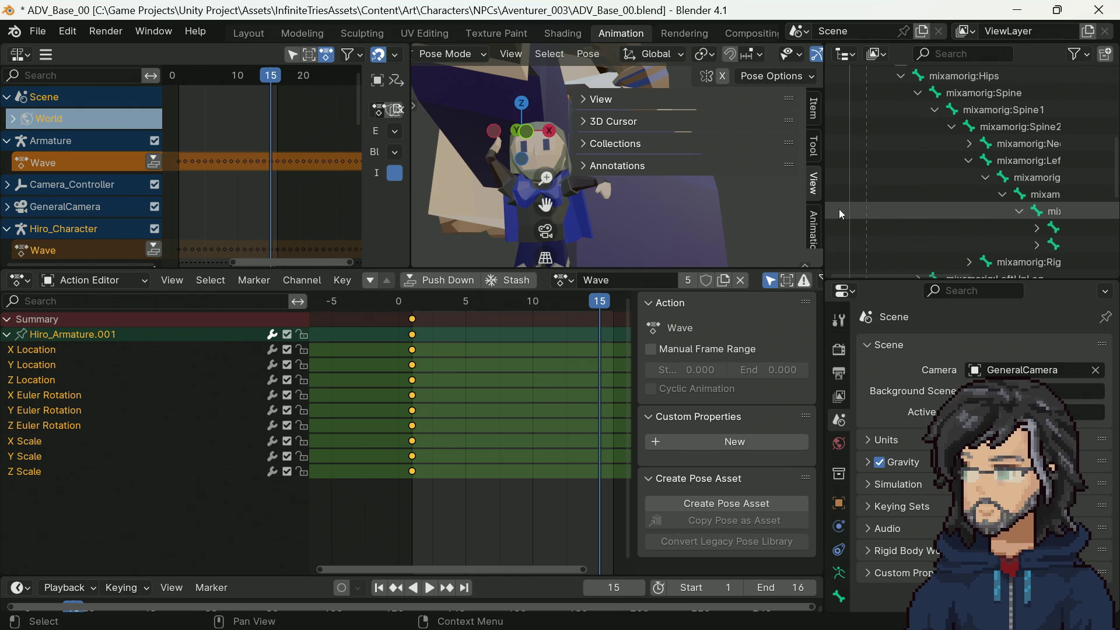
drag(824, 214, 766, 214)
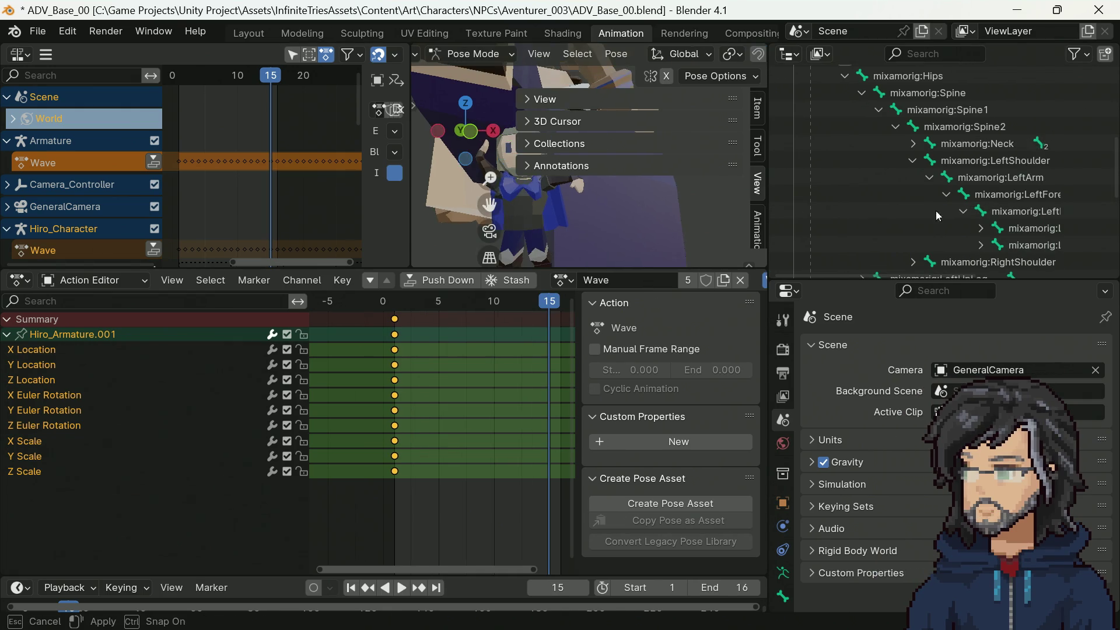
click(989, 232)
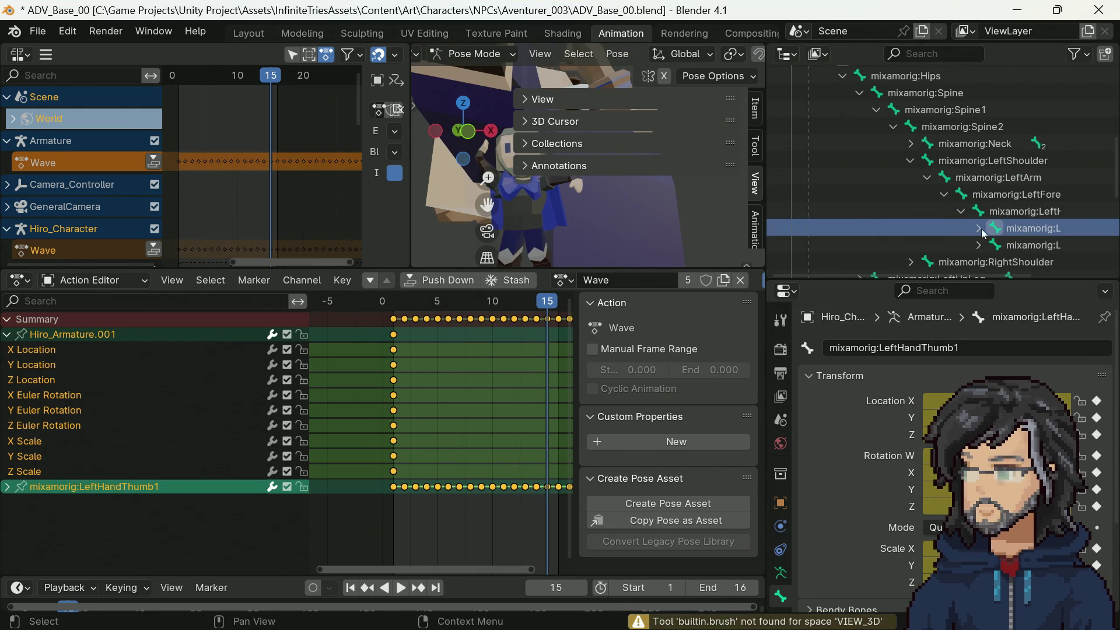
Step: Show LeftHandThumb1's individual location and rotation channels and widen the Outliner column
click(7, 486)
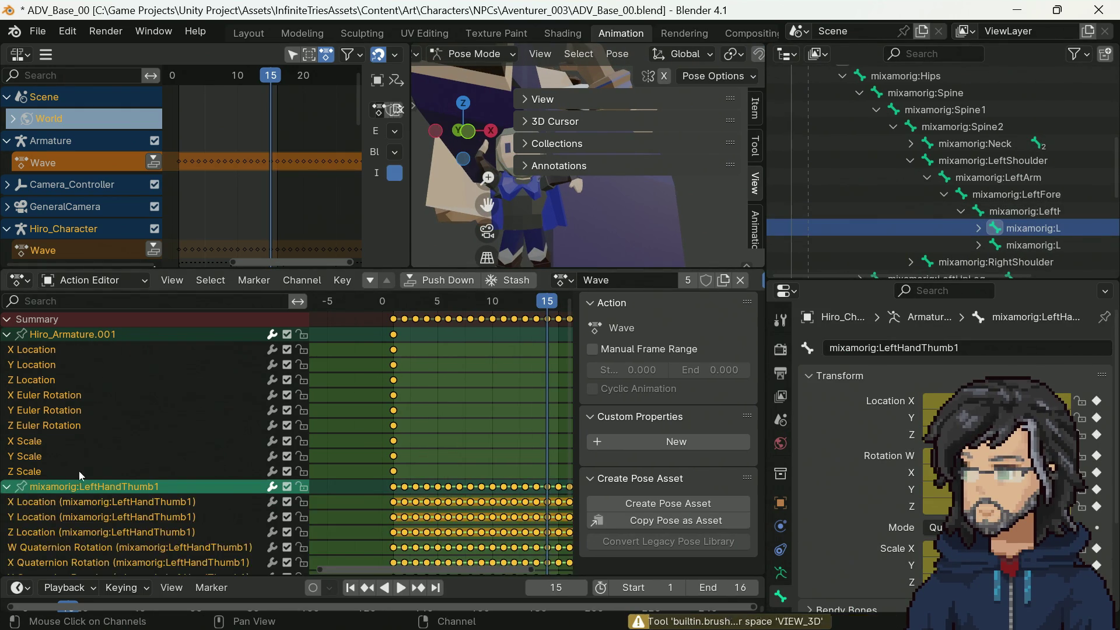
scroll(88, 473, down, 3)
mouse_move(487, 178)
mouse_down()
mouse_move(484, 191)
mouse_move(513, 198)
mouse_up()
drag(767, 202, 603, 201)
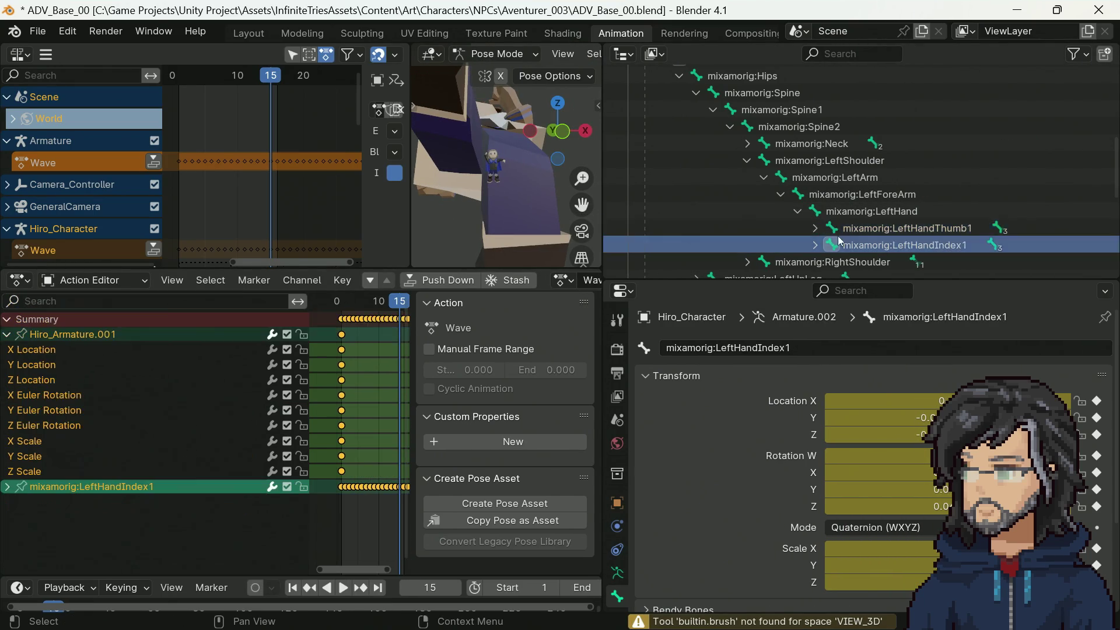
Step: Expand the LeftHandThumb1 and LeftHandIndex1–3 bones, then exclude the Hiro_Rig collection
click(815, 228)
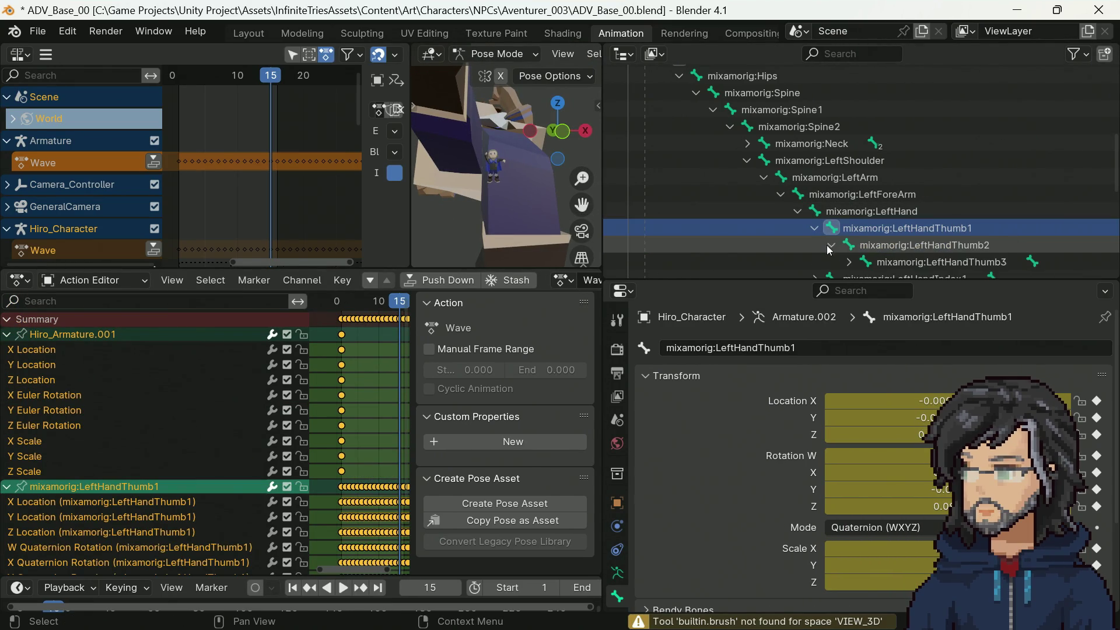
scroll(827, 247, down, 5)
click(814, 174)
click(832, 190)
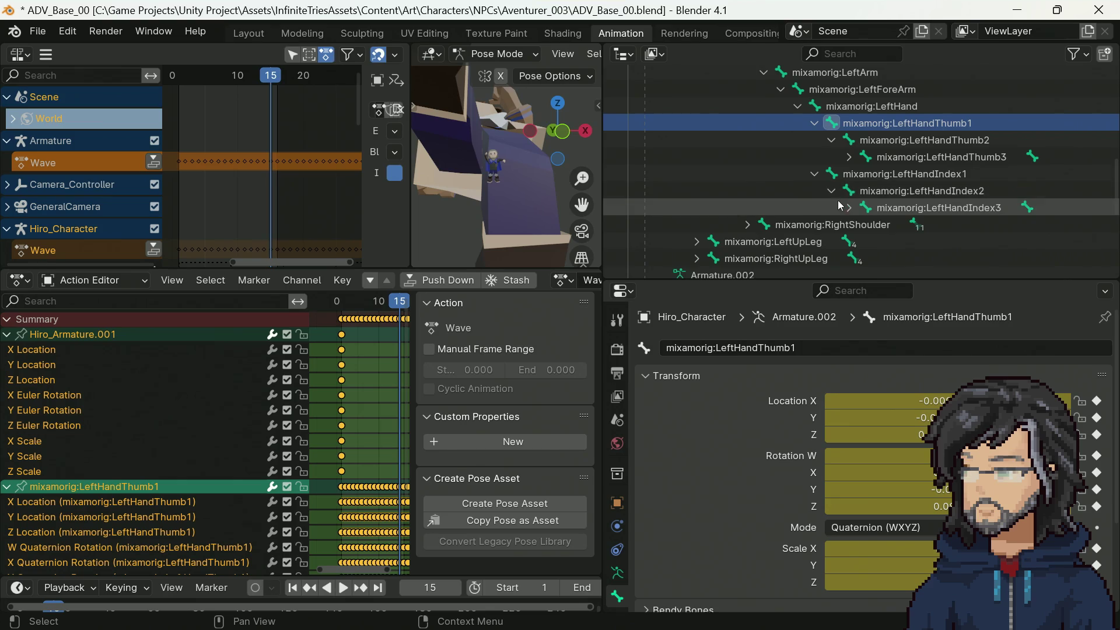
click(845, 207)
scroll(841, 205, up, 10)
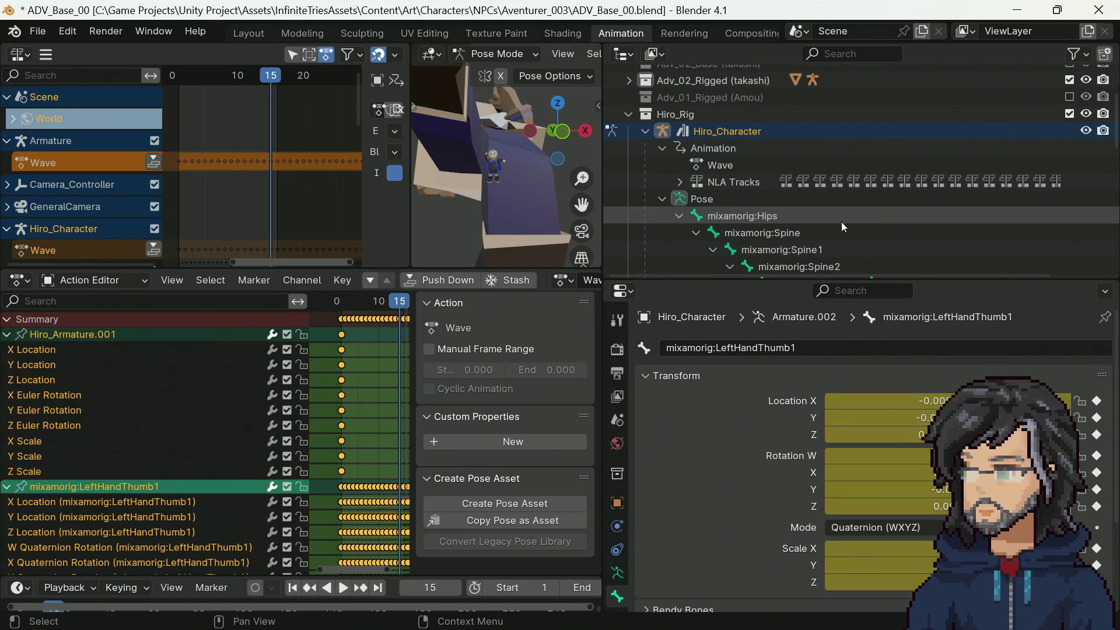
click(1068, 114)
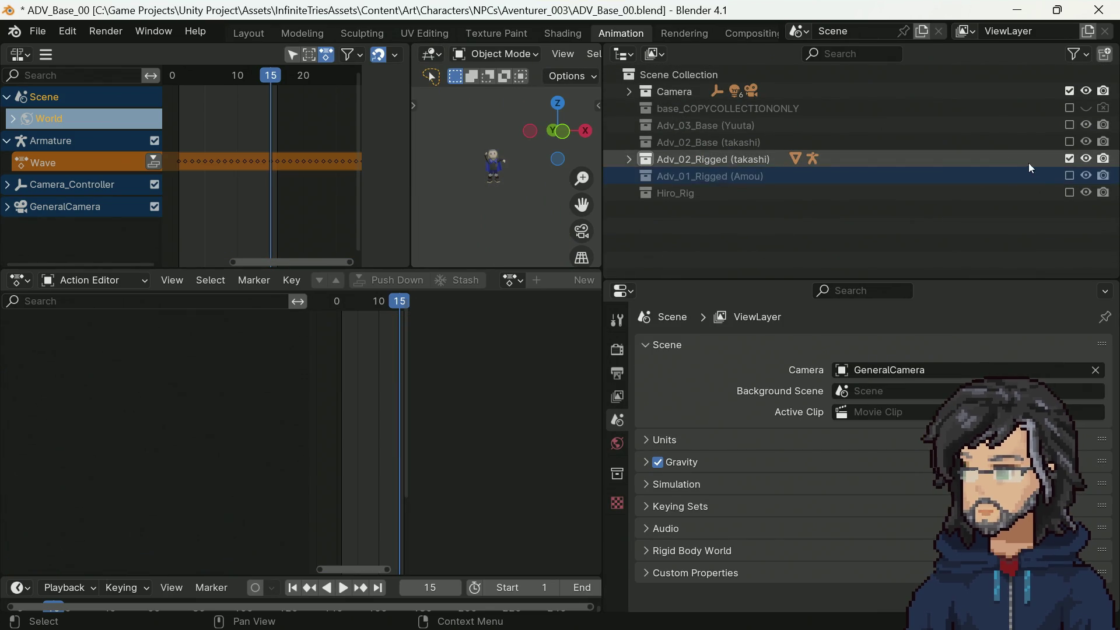
Step: Re-include the Adv_01_Rigged (Amou) collection and expand its Armature in the Outliner
click(1069, 175)
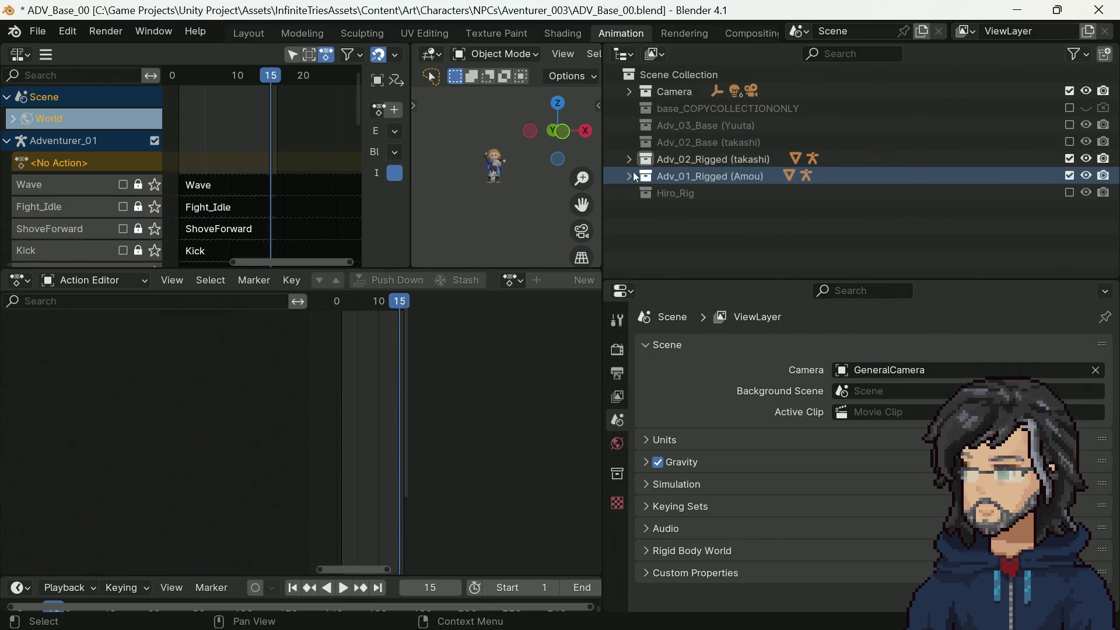
click(628, 176)
scroll(655, 184, down, 2)
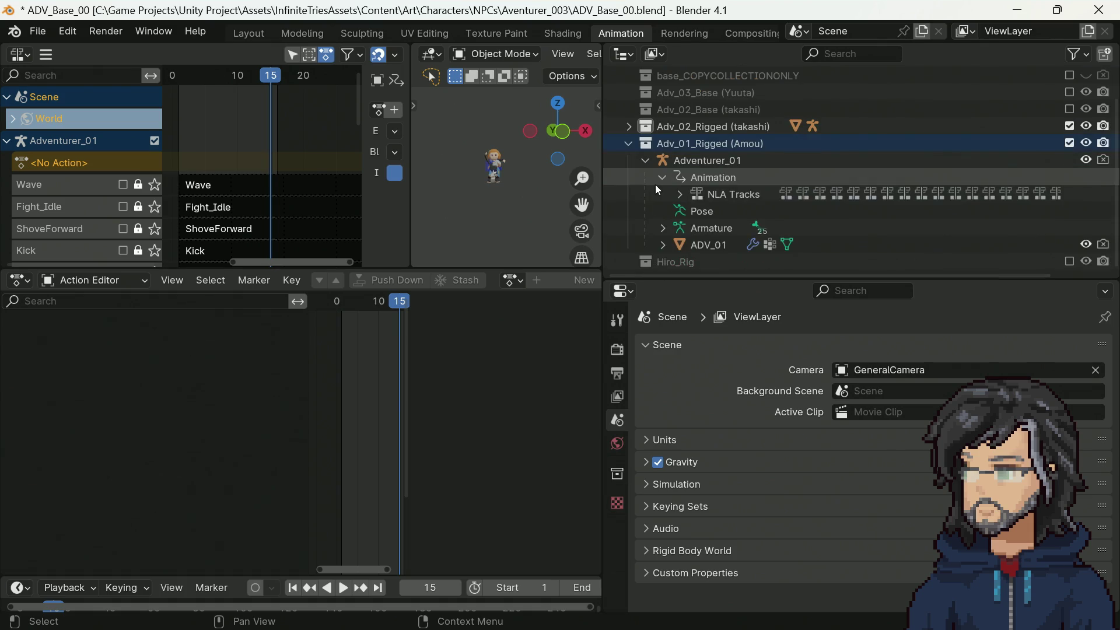
click(663, 227)
scroll(682, 230, down, 3)
scroll(689, 233, down, 1)
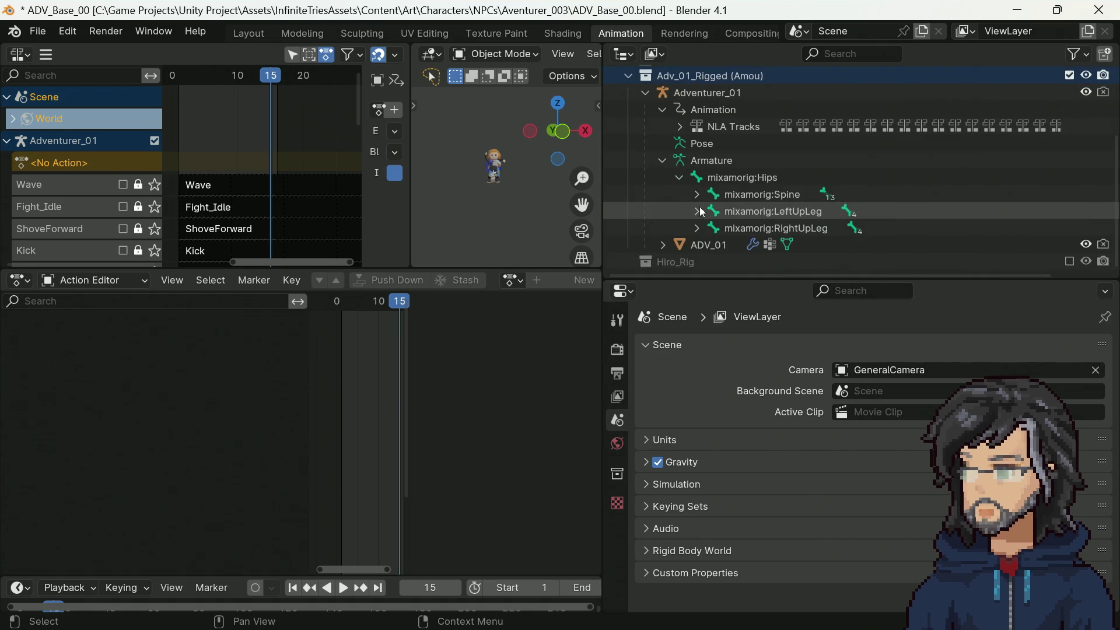
Step: Expand Spine, Spine1, Spine2, LeftShoulder, LeftArm and LeftForeArm, then select mixamorig:LeftHand
click(696, 195)
click(713, 212)
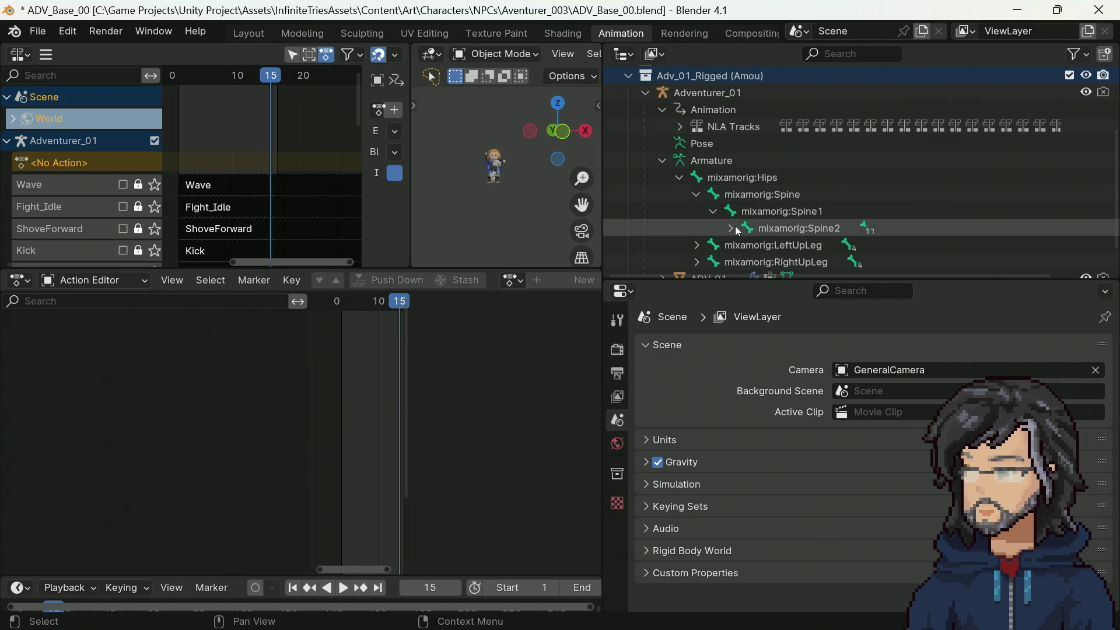
click(731, 229)
scroll(764, 222, down, 5)
click(747, 177)
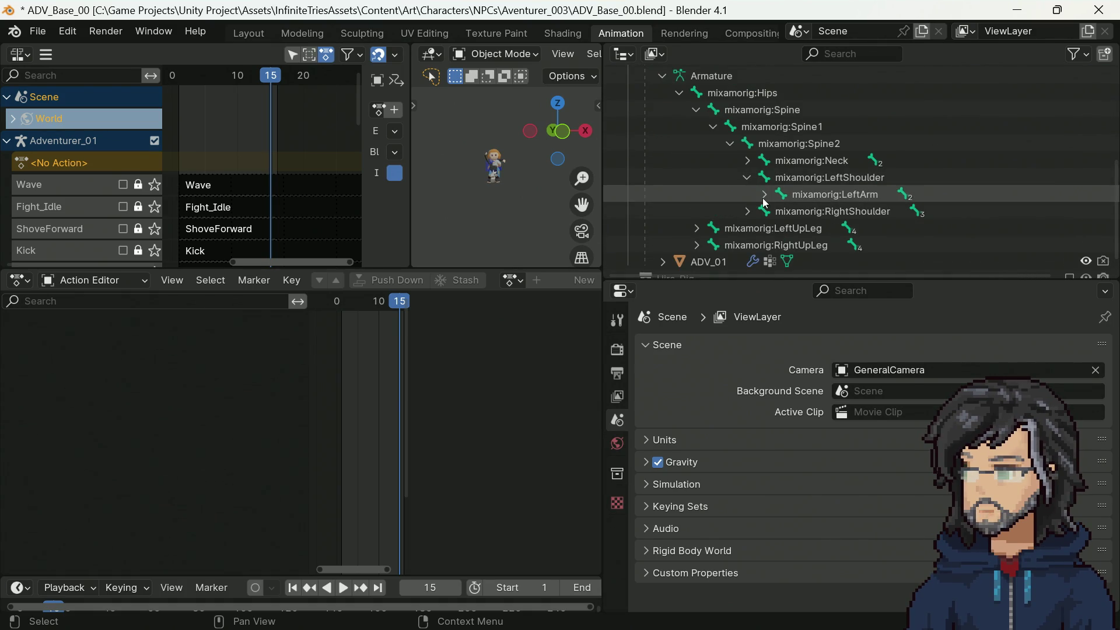
click(764, 194)
click(781, 212)
click(834, 229)
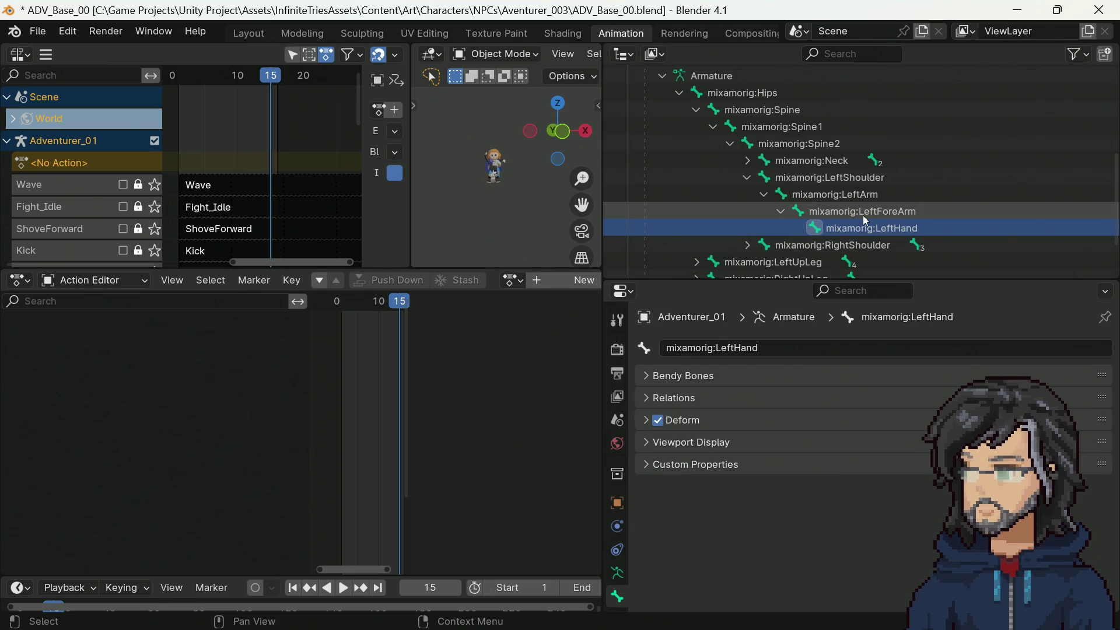
scroll(764, 148, up, 5)
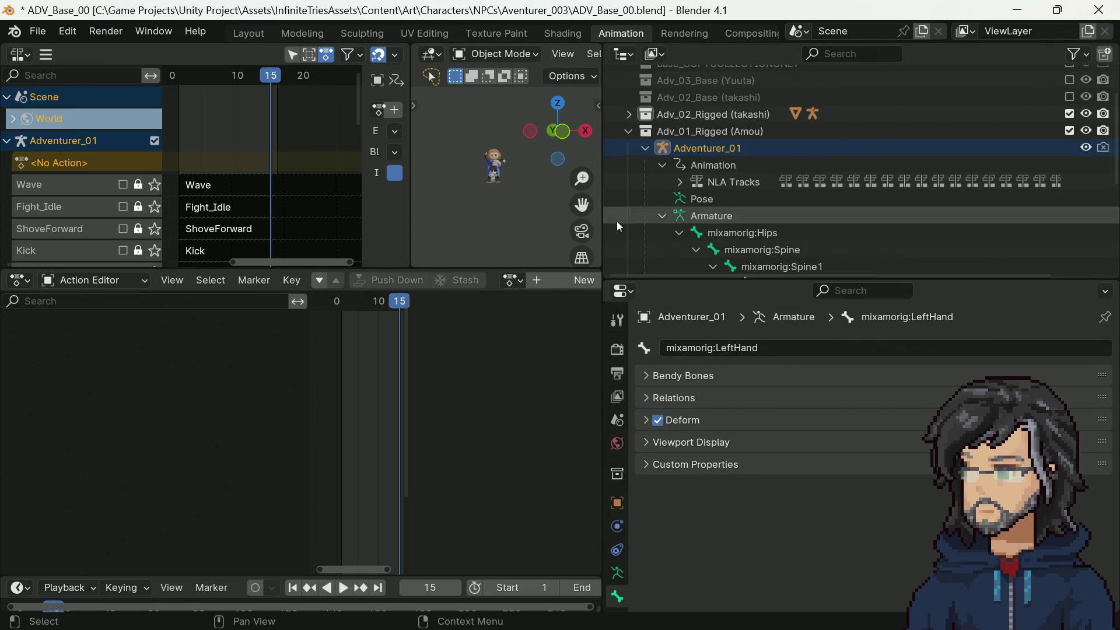
Step: Choose the Wave action from the Action Editor's action list for Adventurer_01
click(525, 285)
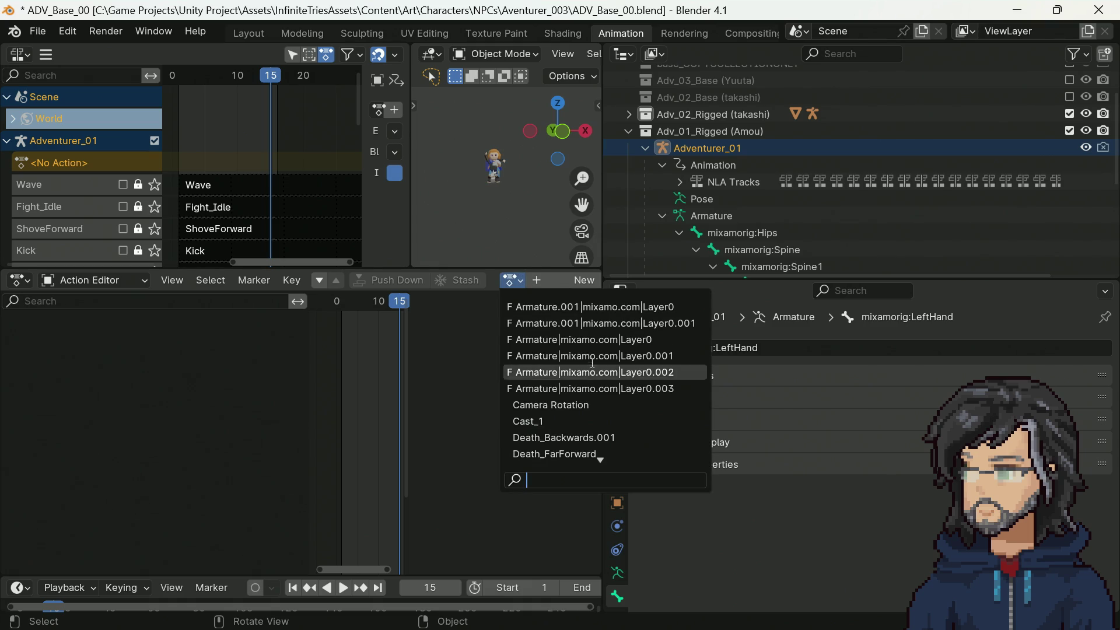
scroll(571, 395, down, 10)
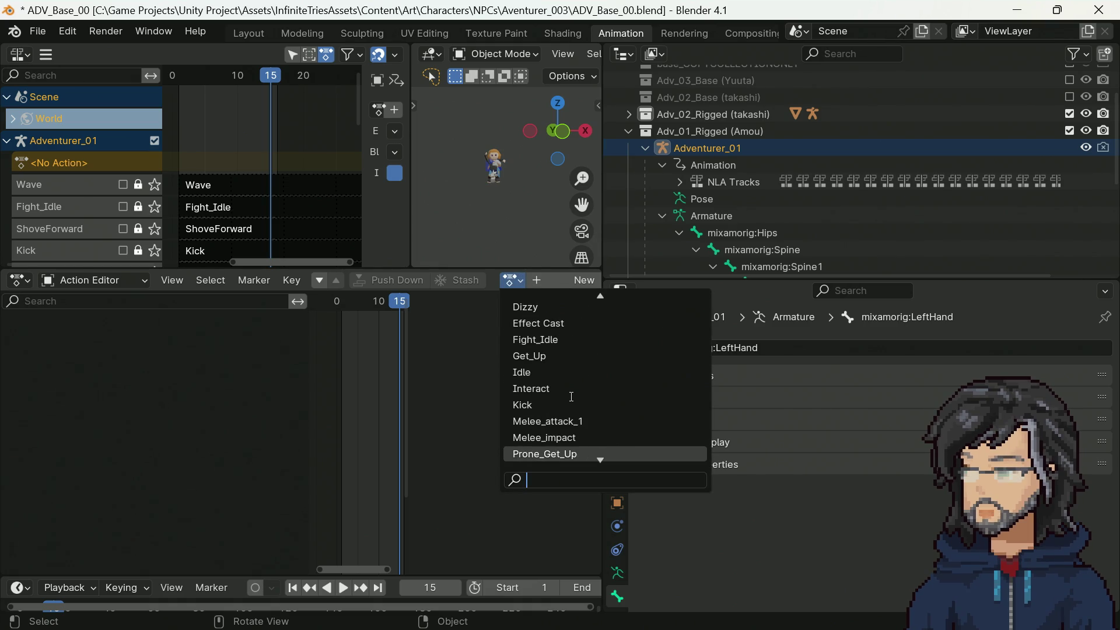
scroll(561, 417, down, 4)
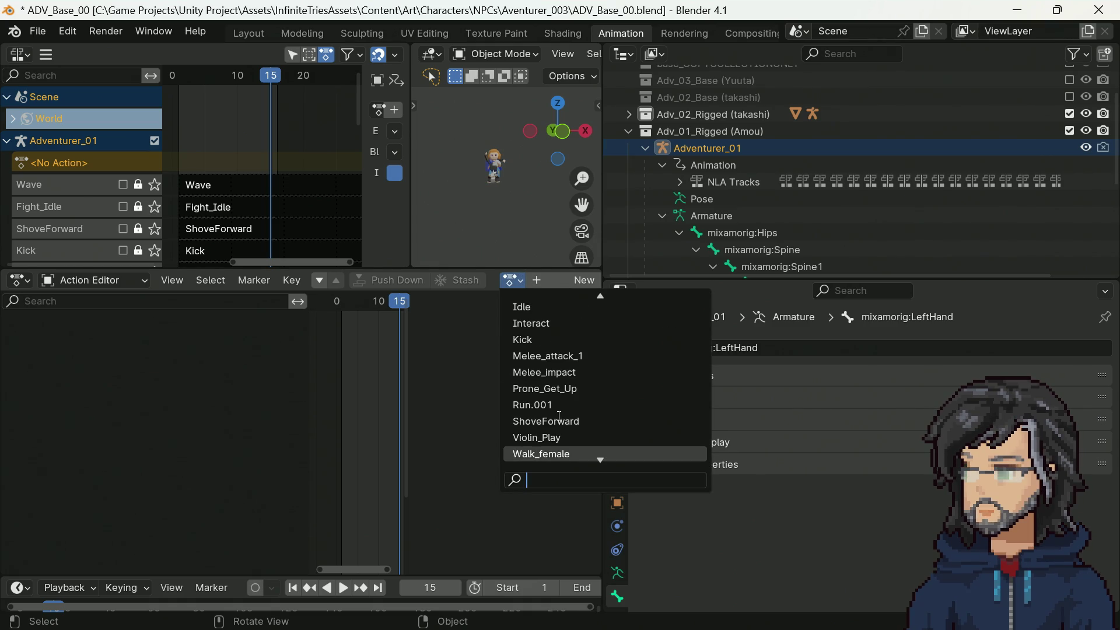
scroll(549, 421, down, 3)
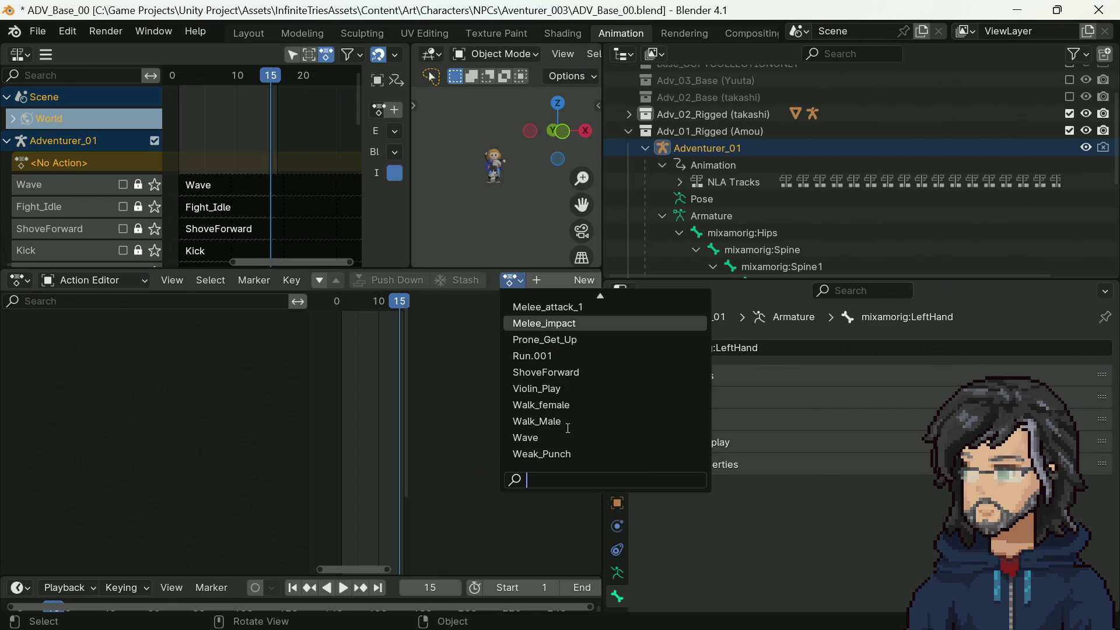
scroll(551, 327, up, 2)
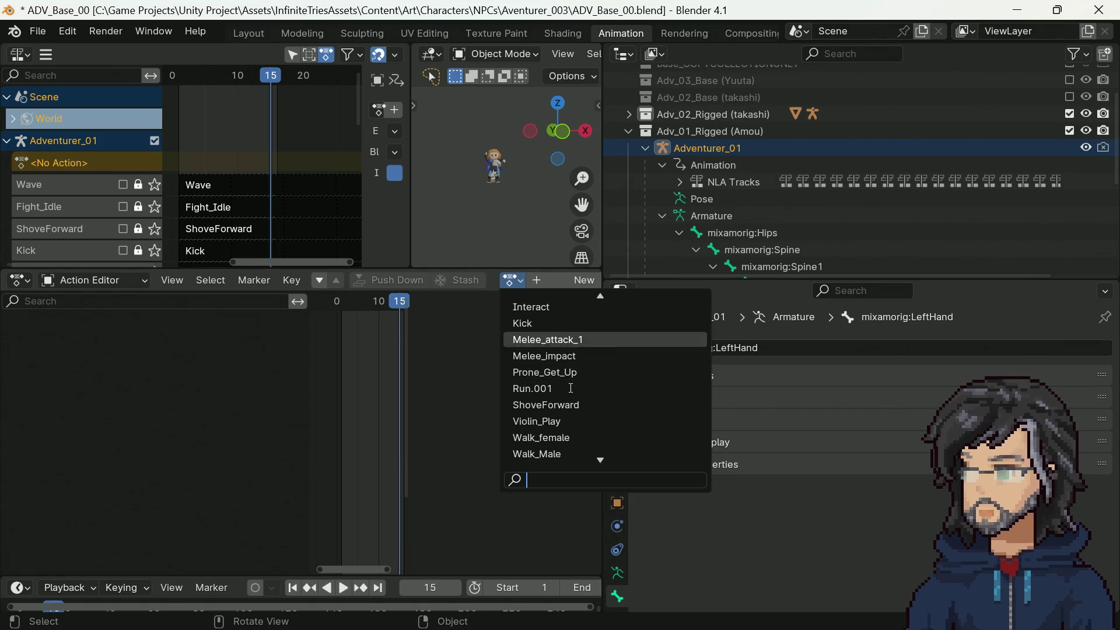
scroll(542, 356, up, 5)
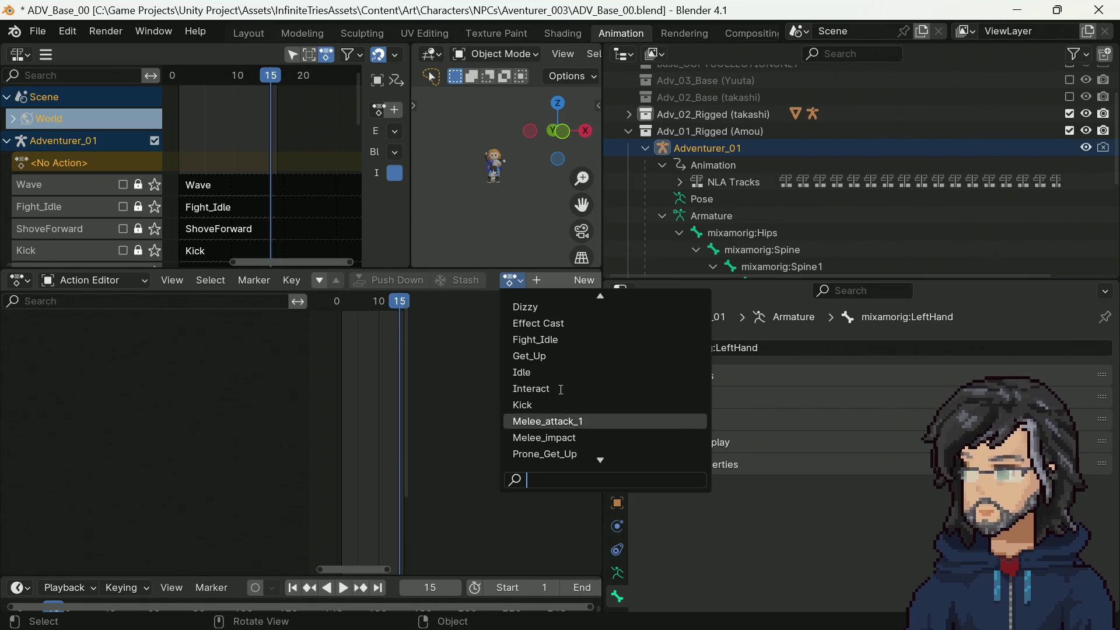
scroll(558, 388, down, 7)
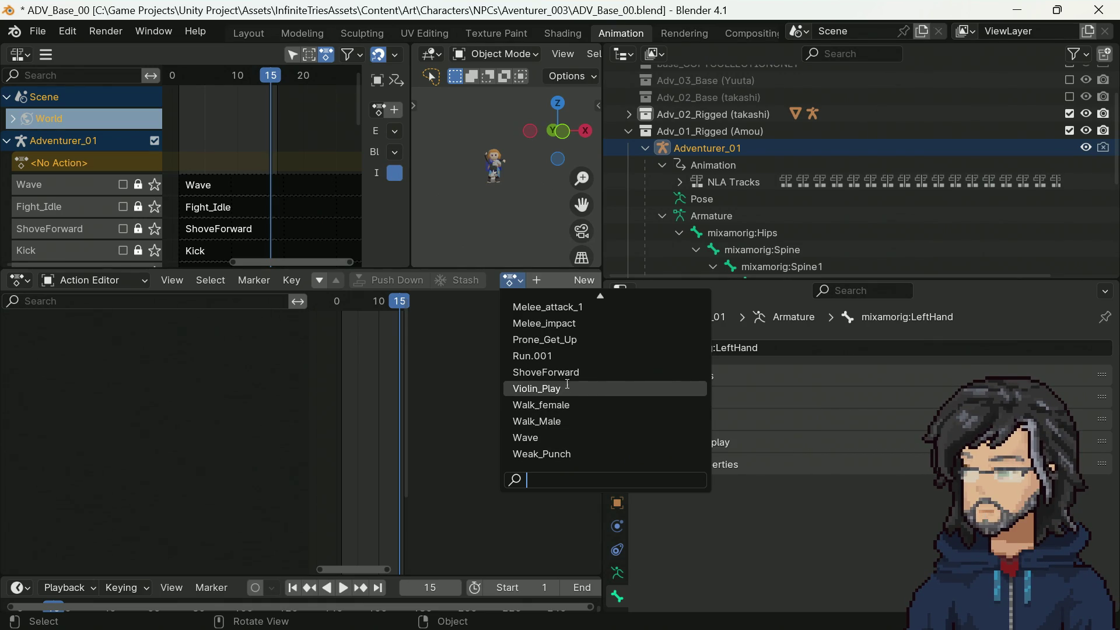
scroll(563, 380, up, 5)
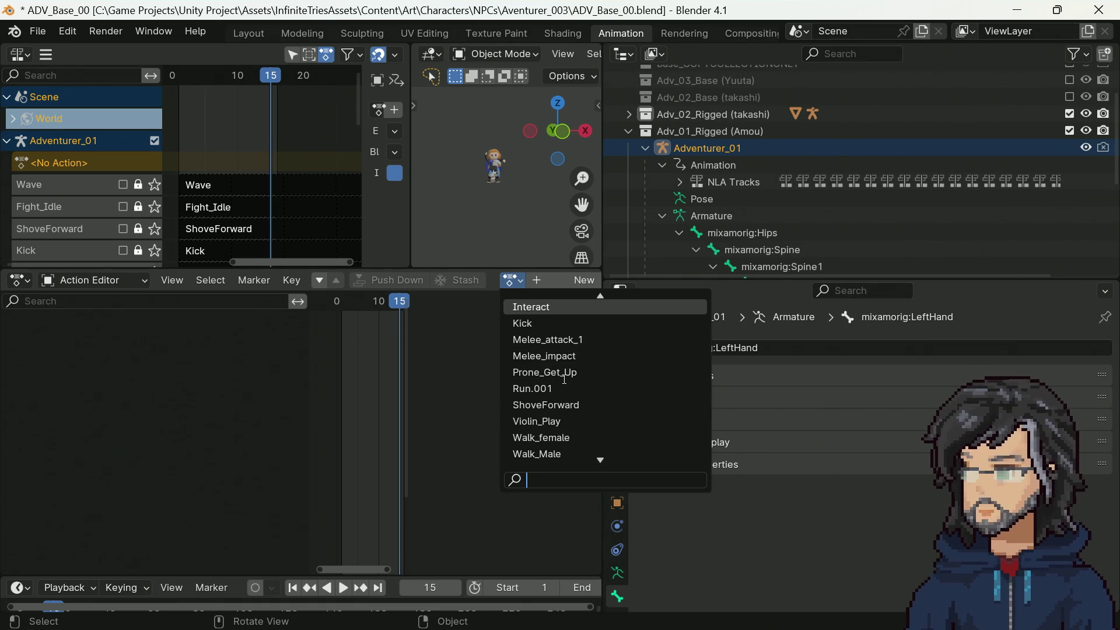
scroll(560, 380, down, 7)
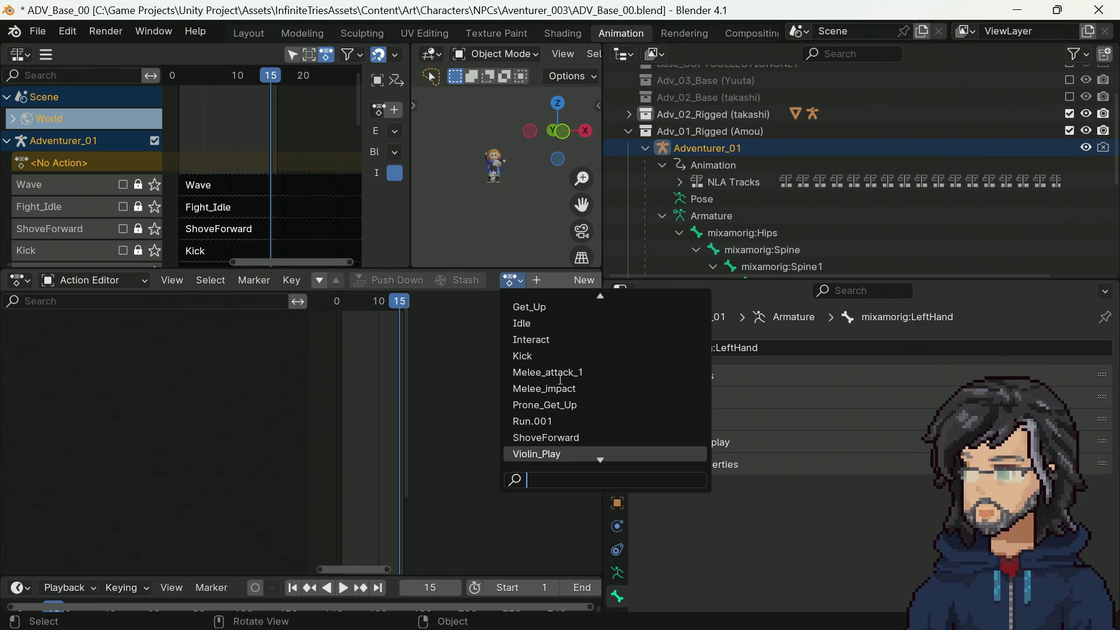
scroll(560, 379, down, 4)
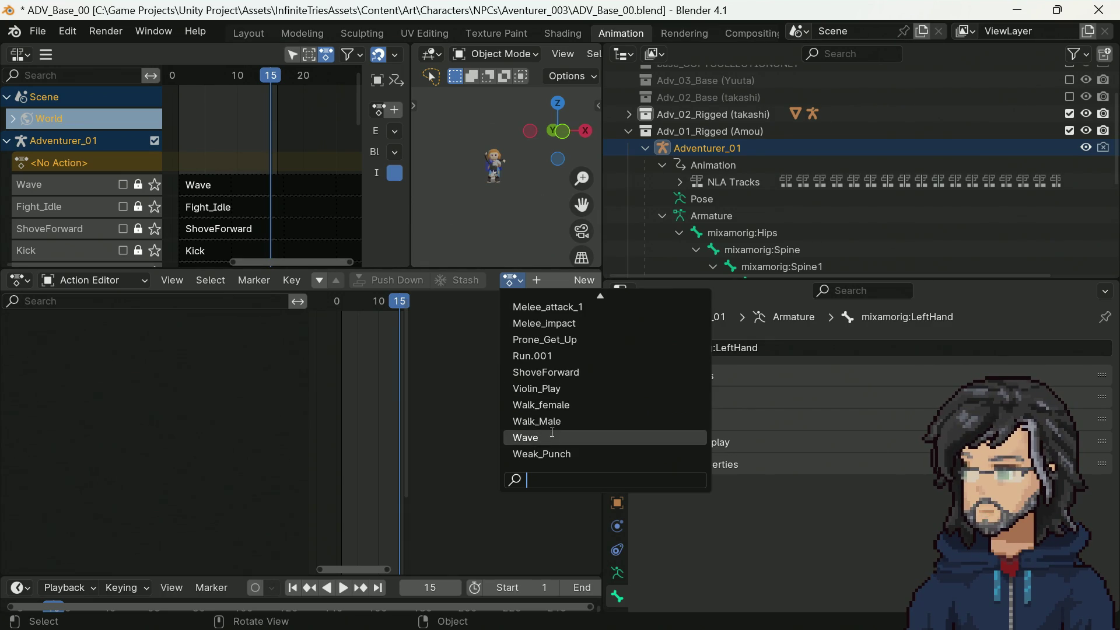
click(513, 437)
Step: Scroll to the LeftHandThumb1 channels and widen the keyframe area by dragging the sidebar divider
scroll(328, 429, down, 2)
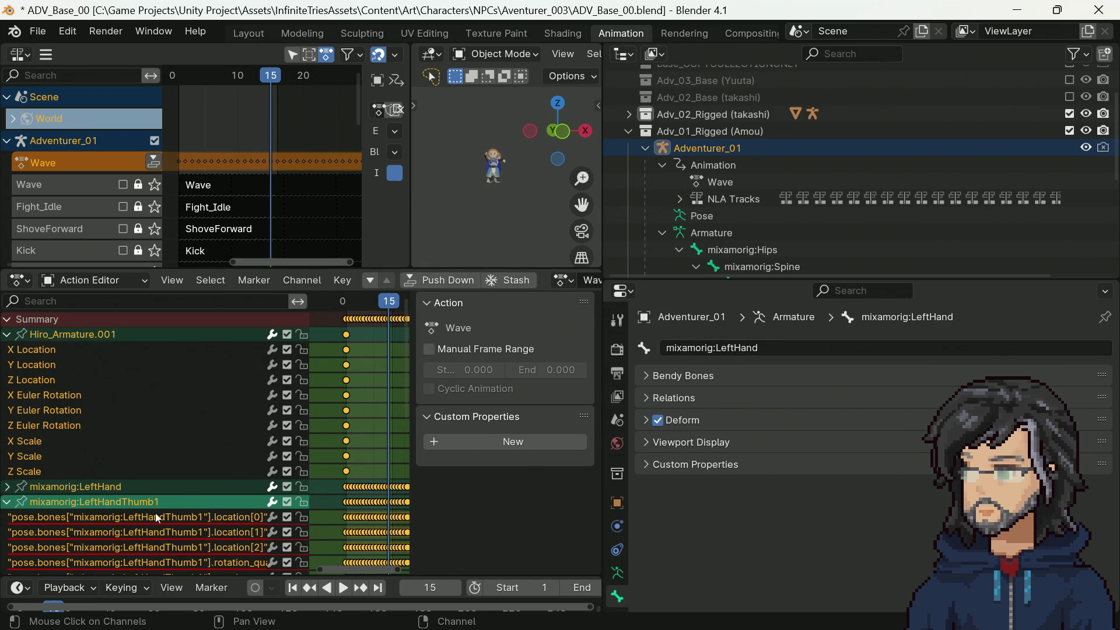
scroll(96, 499, down, 6)
scroll(94, 492, up, 3)
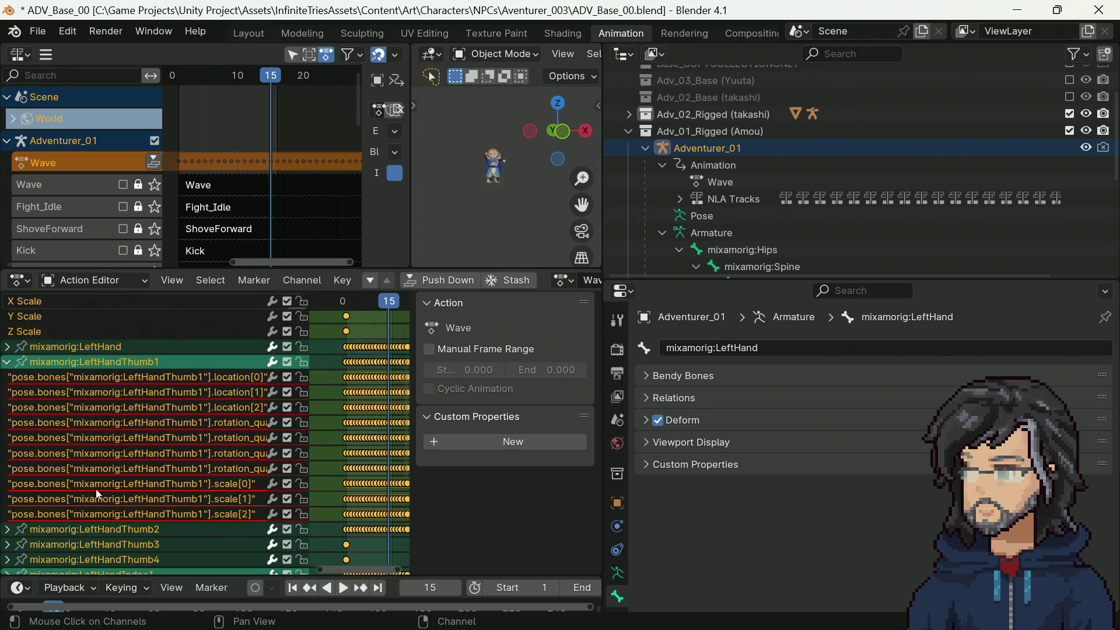
scroll(97, 485, down, 3)
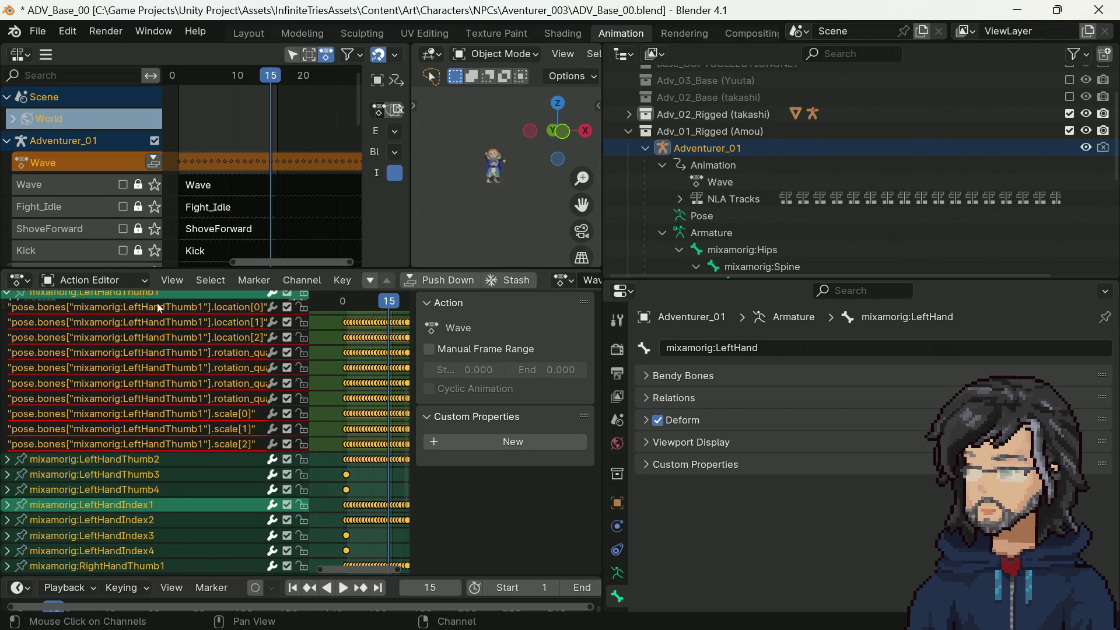
scroll(114, 430, up, 1)
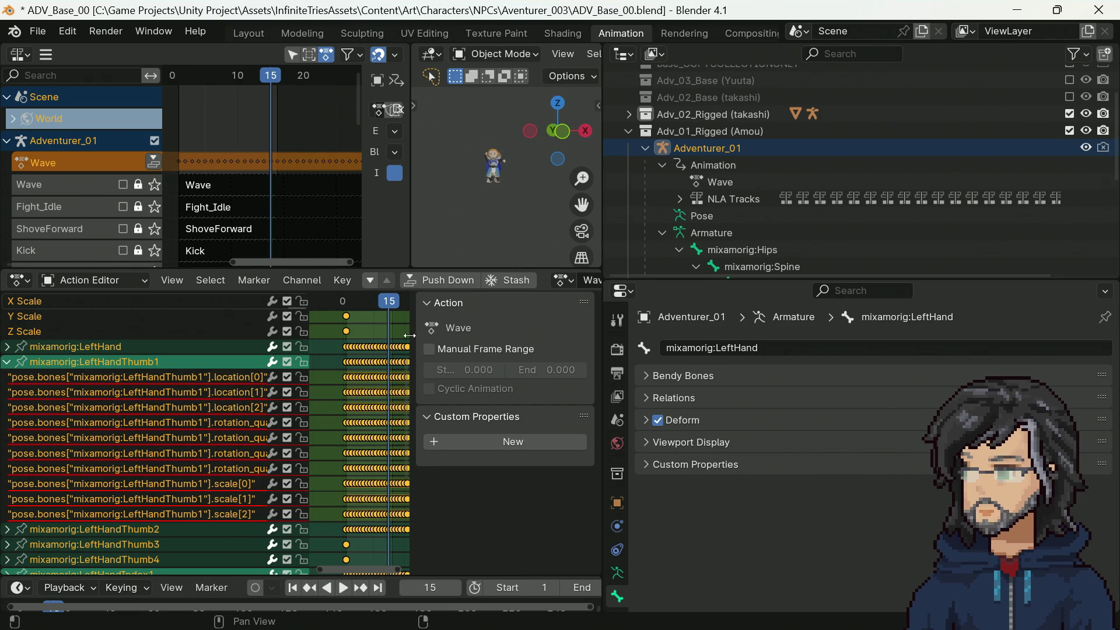
drag(410, 336, 521, 336)
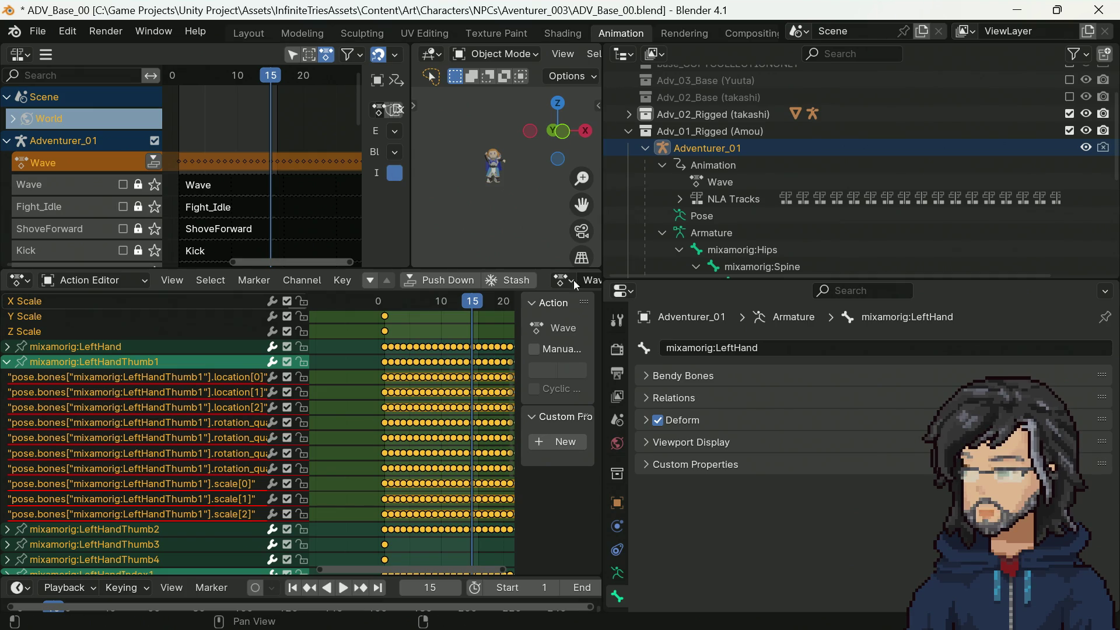
scroll(735, 202, down, 5)
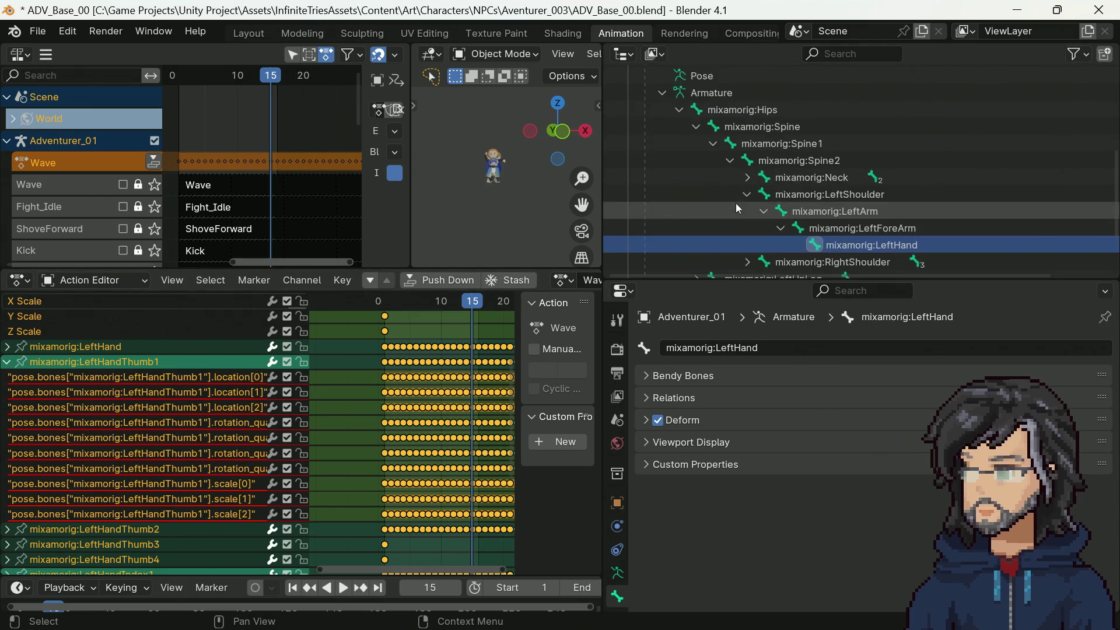
scroll(736, 202, up, 5)
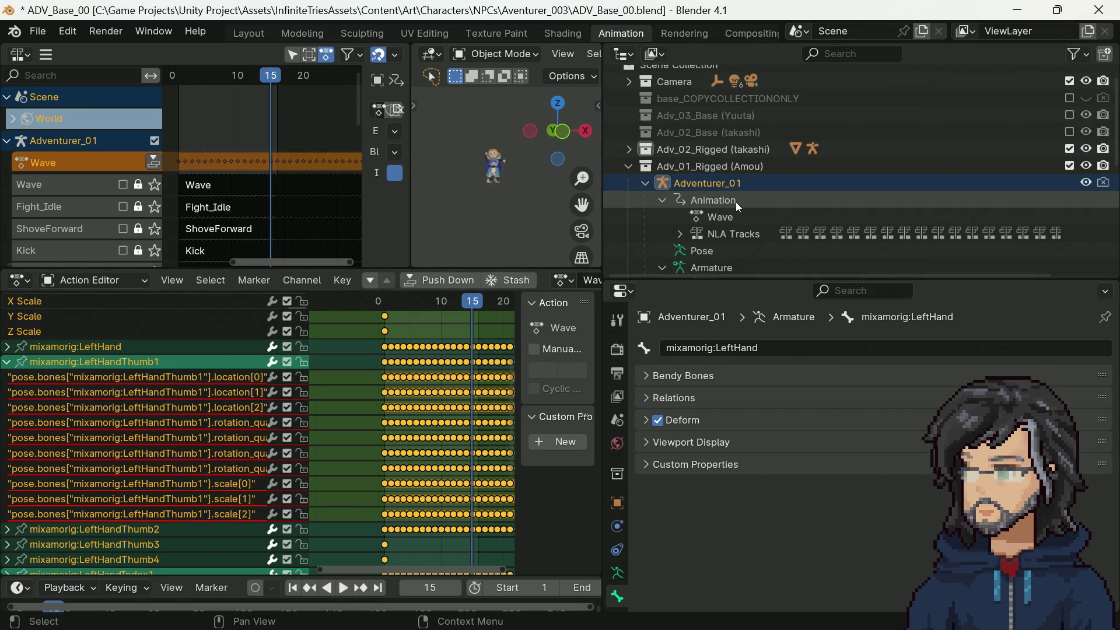
Step: In Layout, select Takashi's mixamorig:LeftHand and read rotation W 0.824, X -0.523, Y 0.156, Z -0.151
click(240, 37)
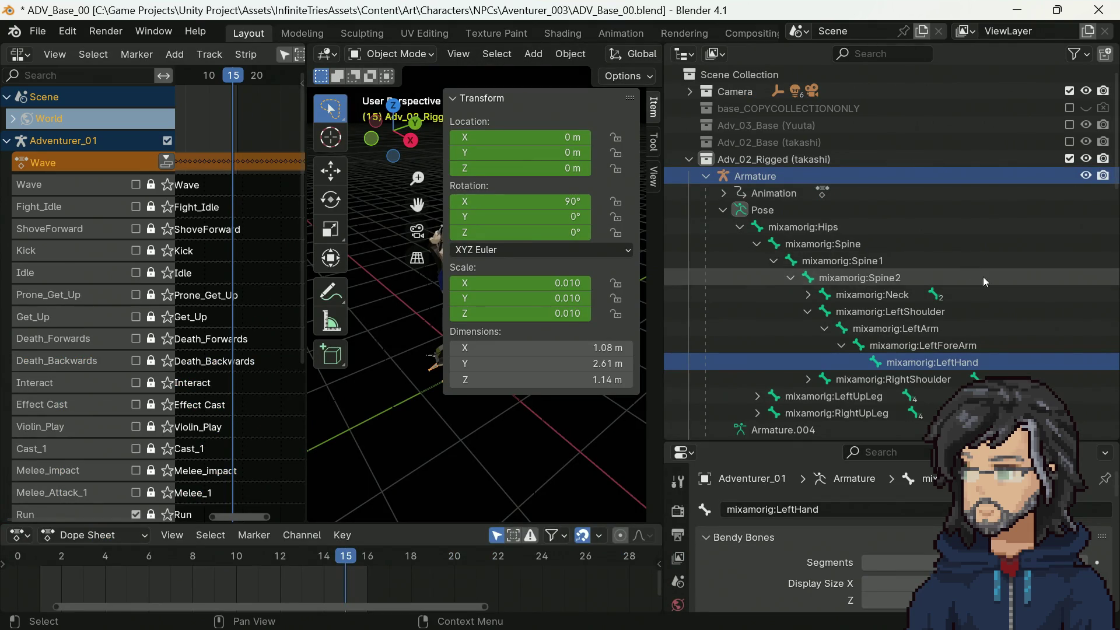
click(927, 362)
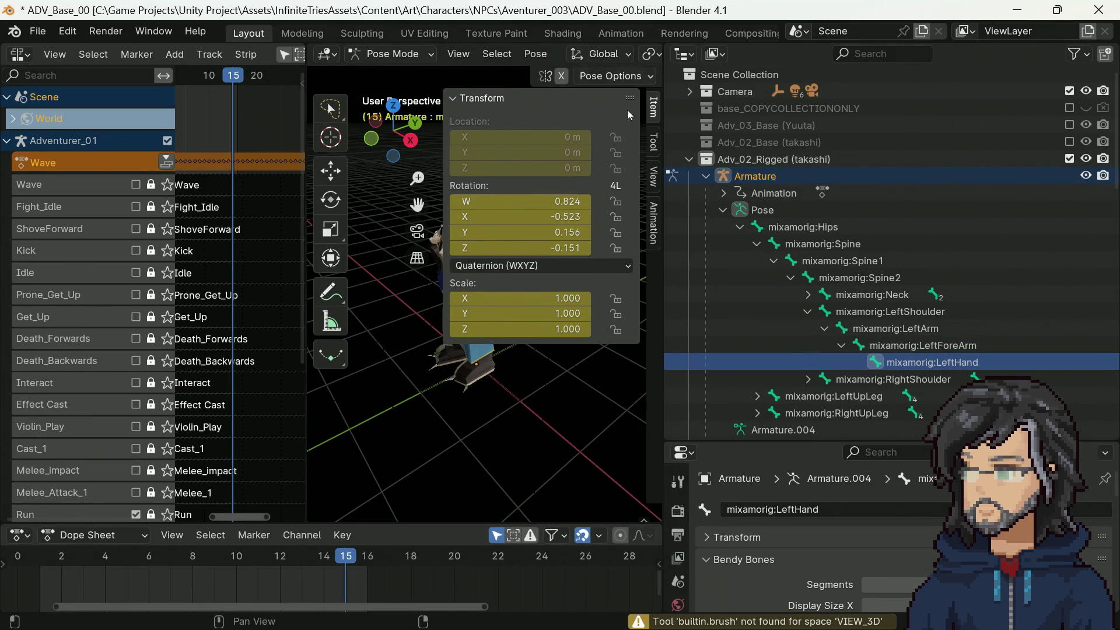
scroll(97, 319, down, 5)
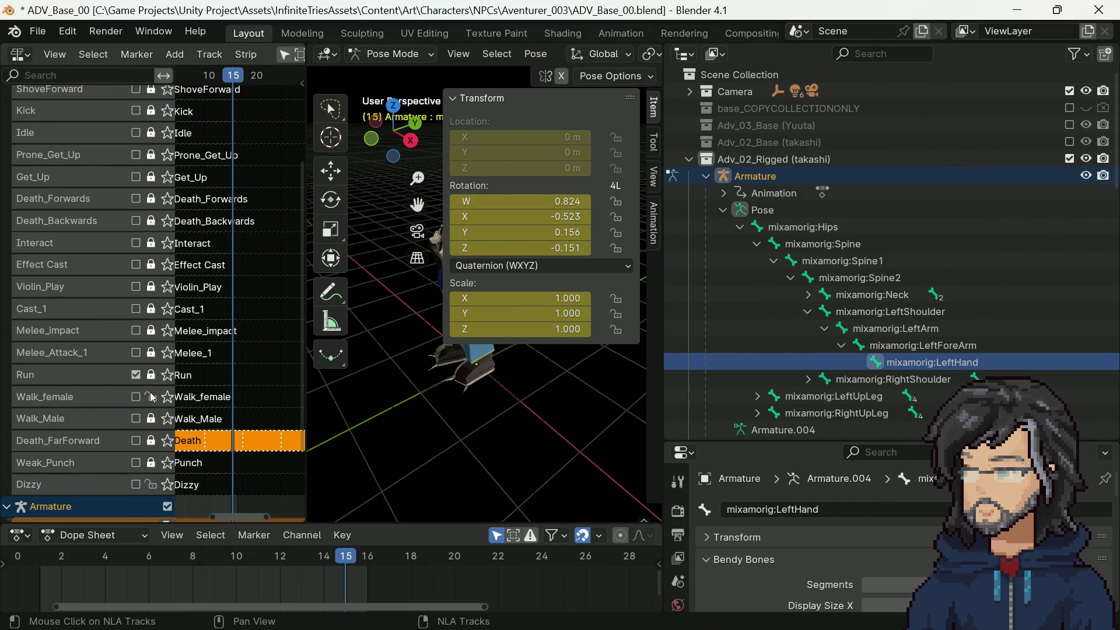
scroll(171, 398, up, 5)
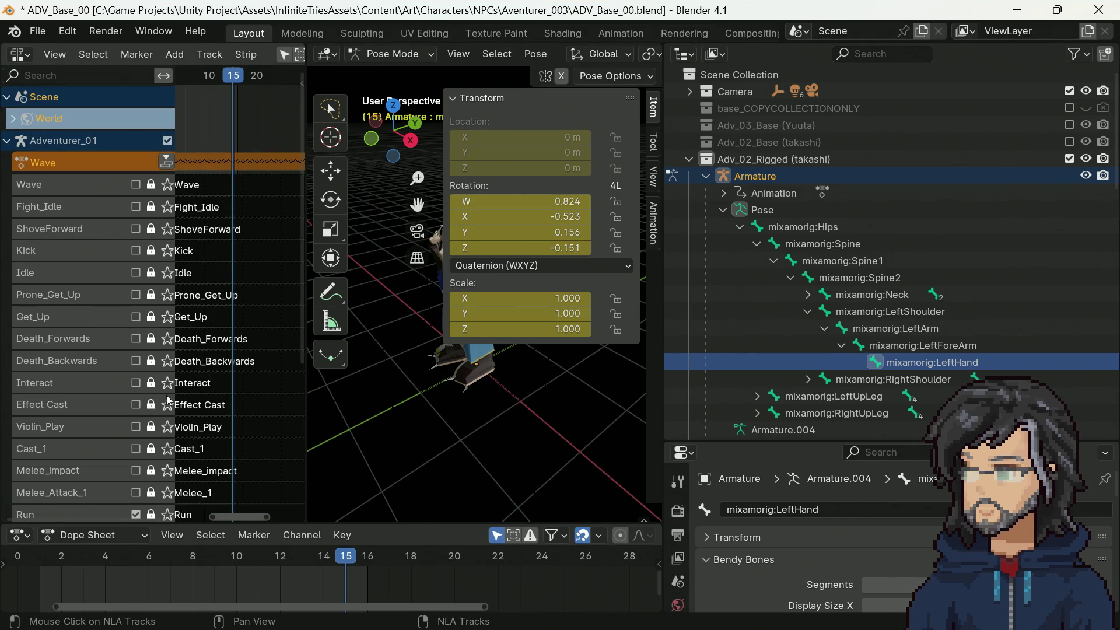
scroll(168, 400, down, 5)
scroll(144, 380, down, 3)
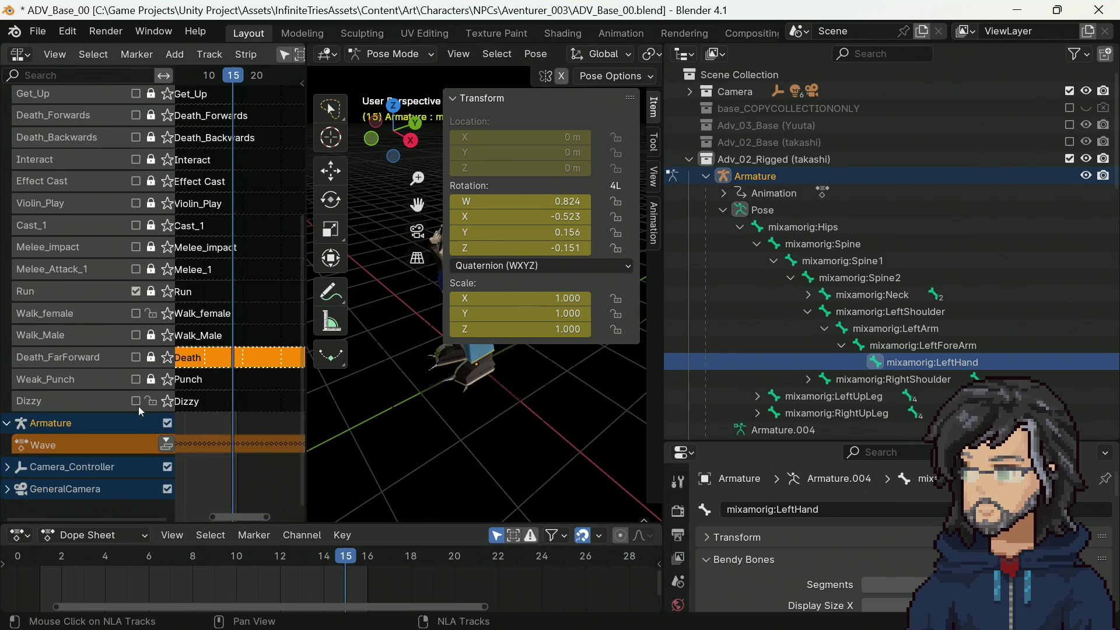
scroll(68, 447, up, 5)
scroll(104, 425, down, 5)
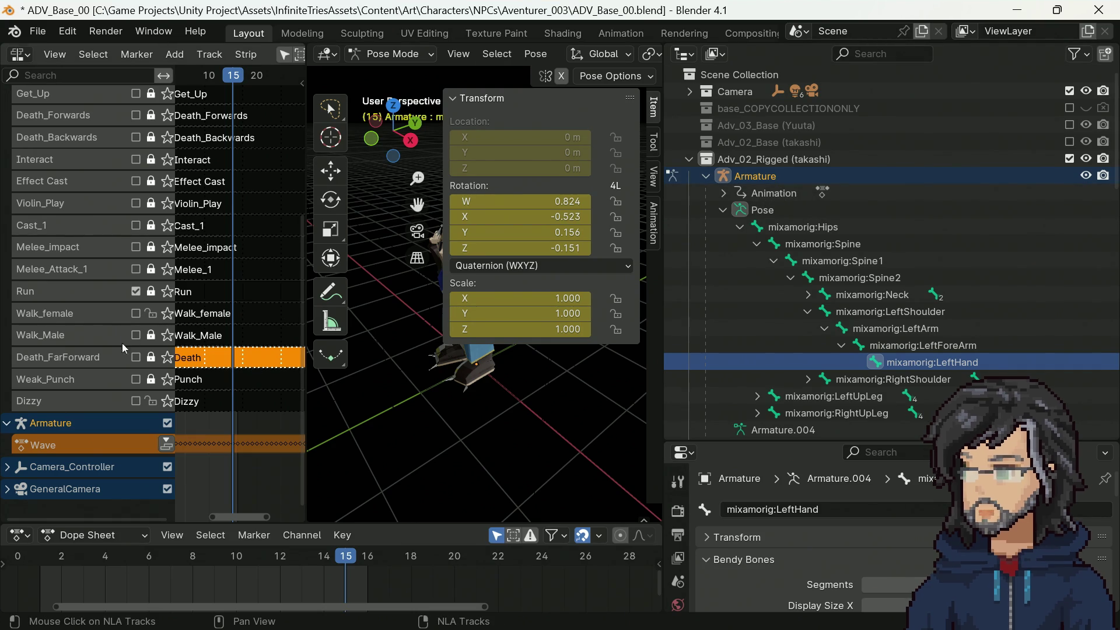
click(769, 180)
scroll(799, 263, down, 5)
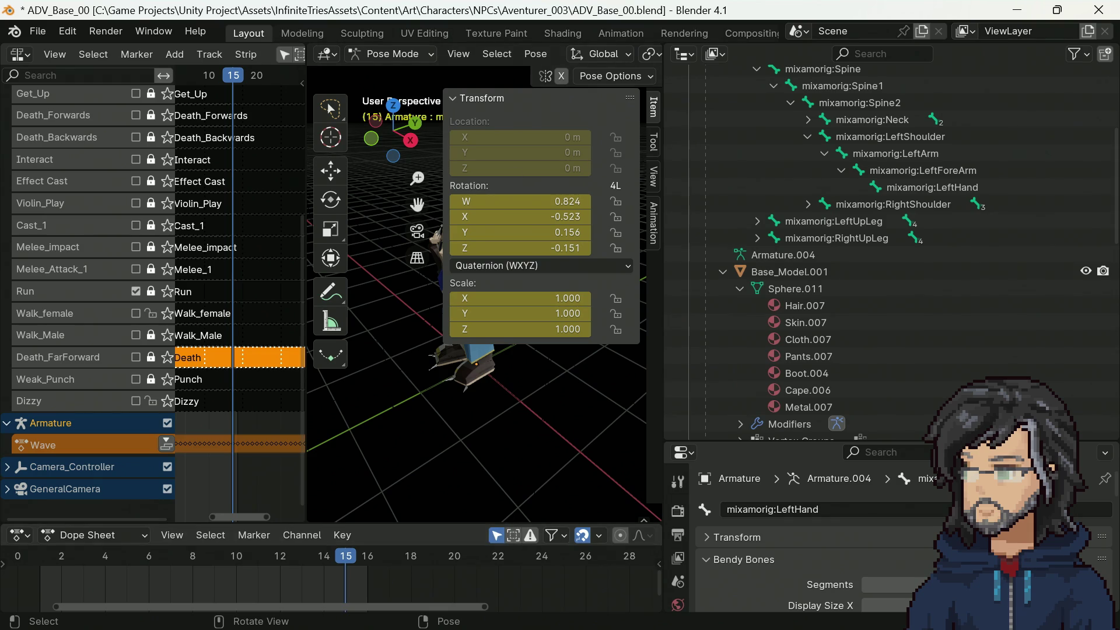
Step: Switch to the Animation workspace and reselect Amou's LeftHand bone in the Outliner
click(617, 35)
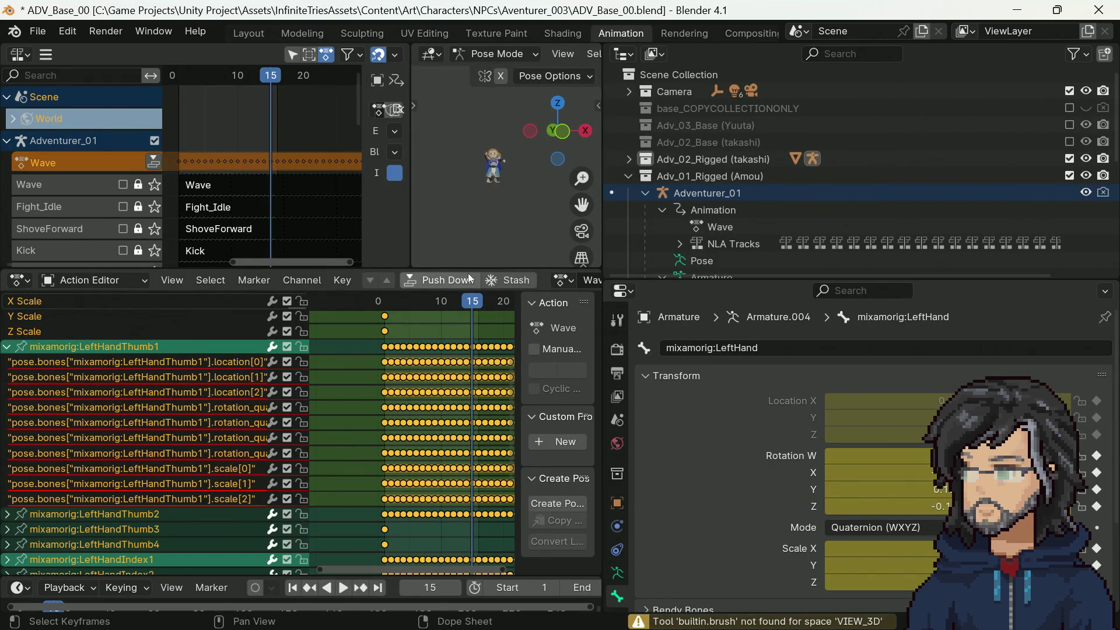
key(period)
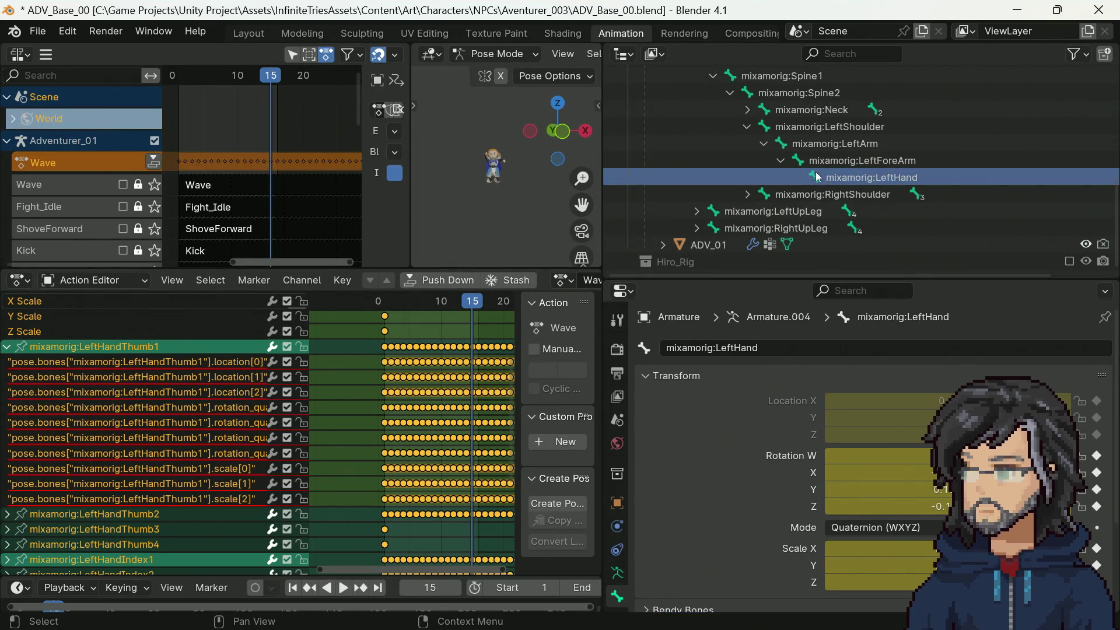
click(861, 163)
click(858, 178)
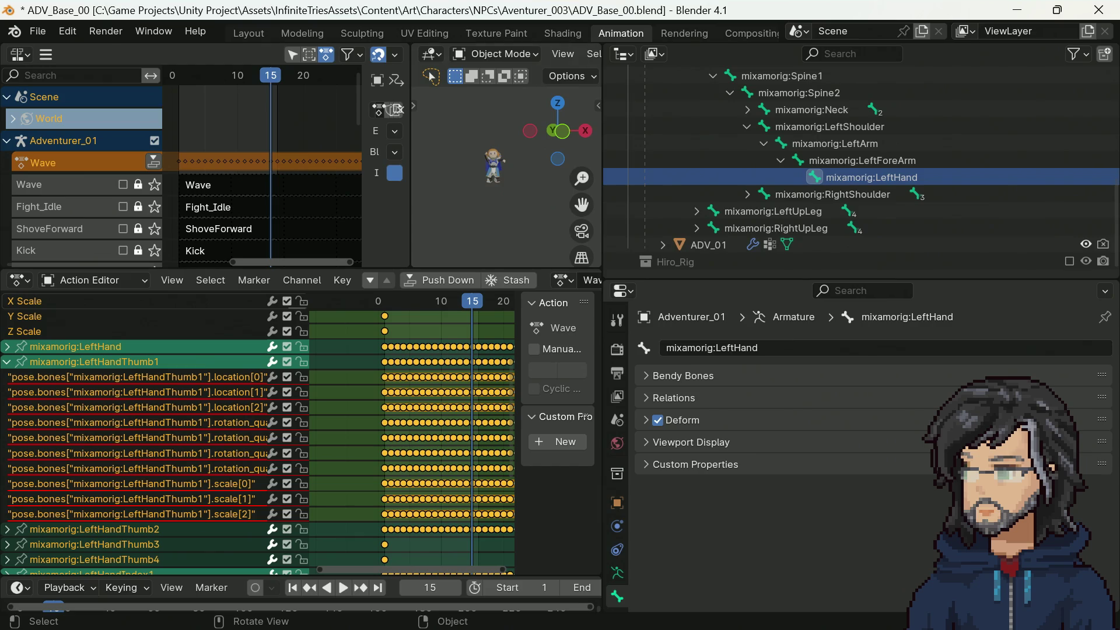
scroll(737, 165, up, 10)
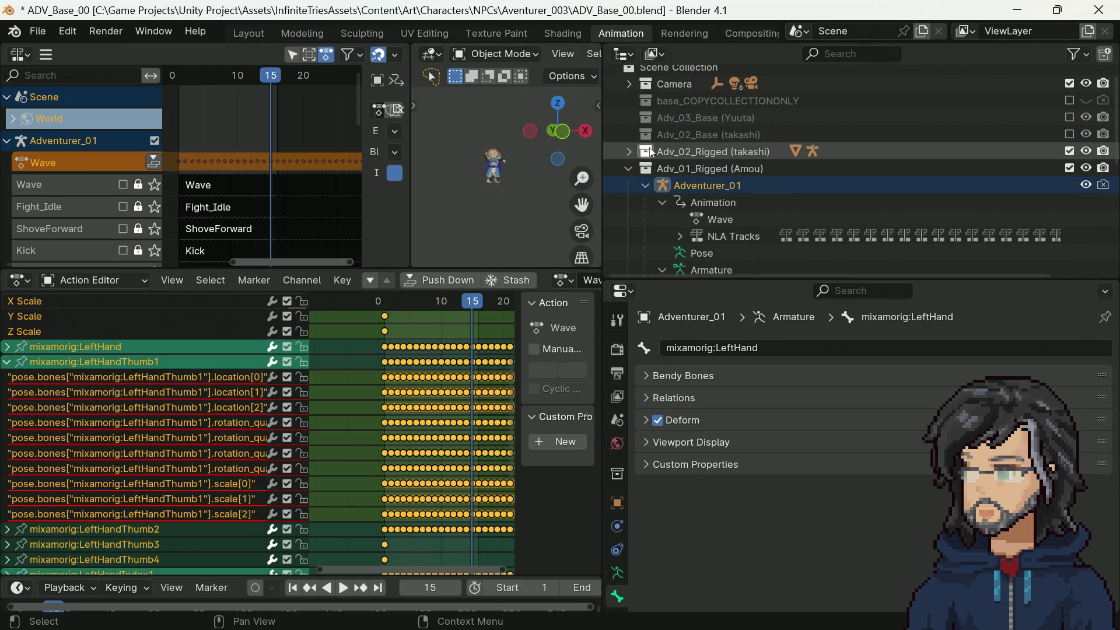
Step: Expand Adv_02_Rigged (takashi) in the Outliner and orbit the viewport around the character
click(628, 151)
scroll(638, 155, down, 2)
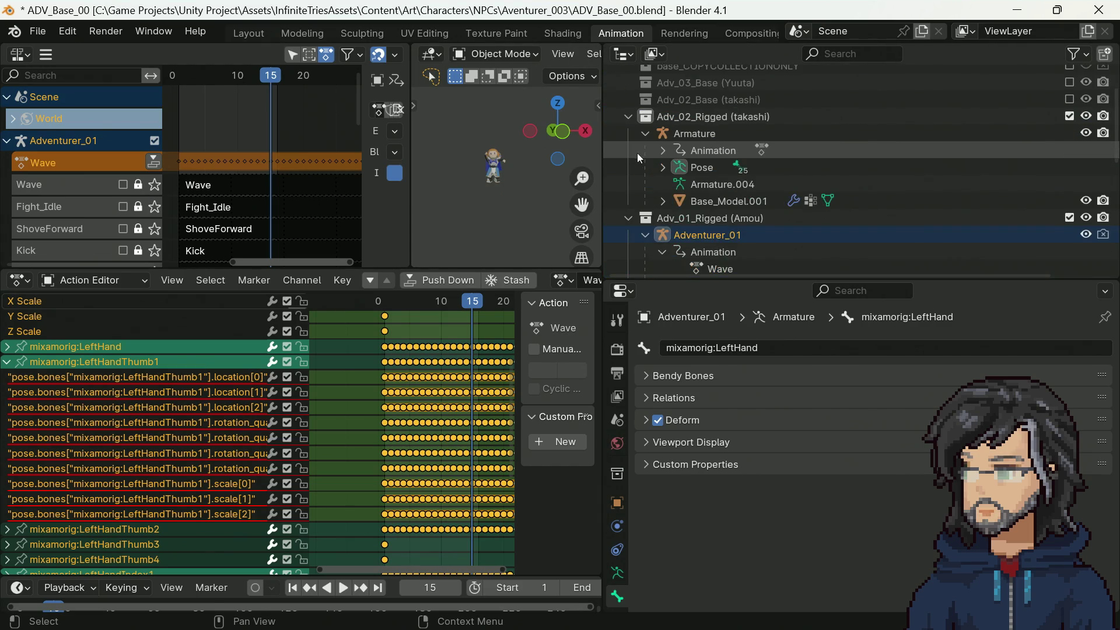
scroll(460, 191, up, 3)
scroll(484, 193, down, 2)
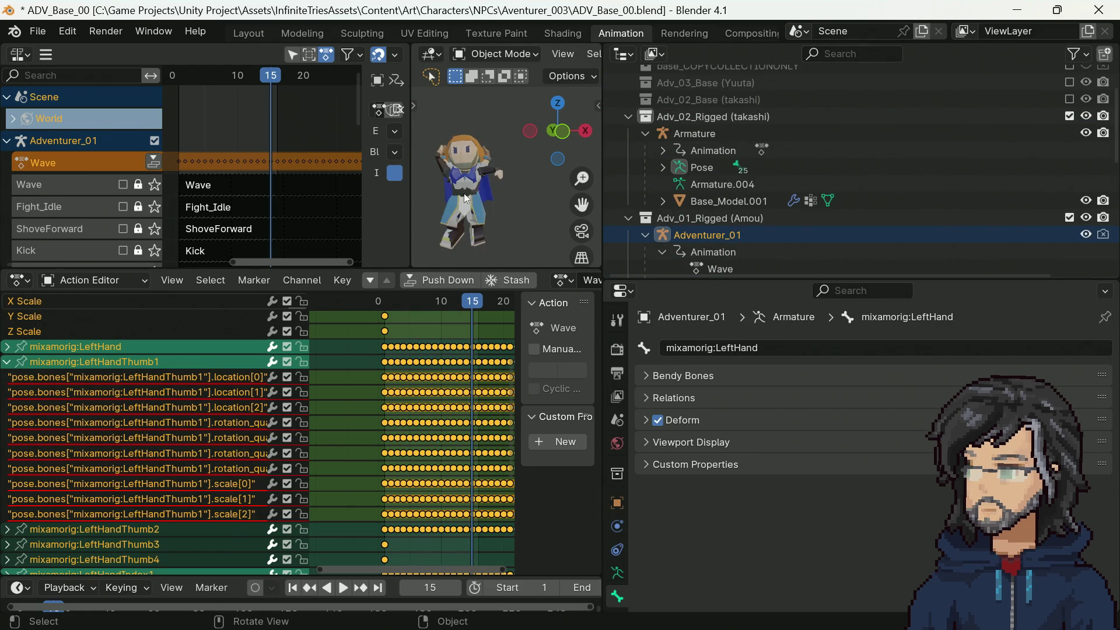
middle_drag(487, 193, 508, 201)
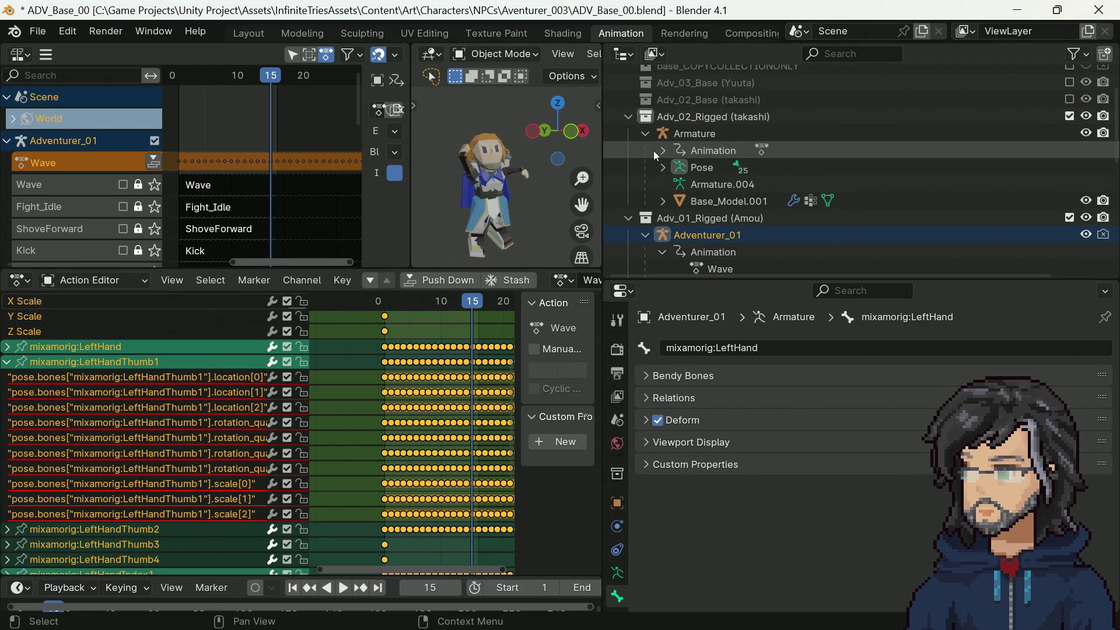
scroll(721, 175, down, 2)
scroll(717, 186, down, 2)
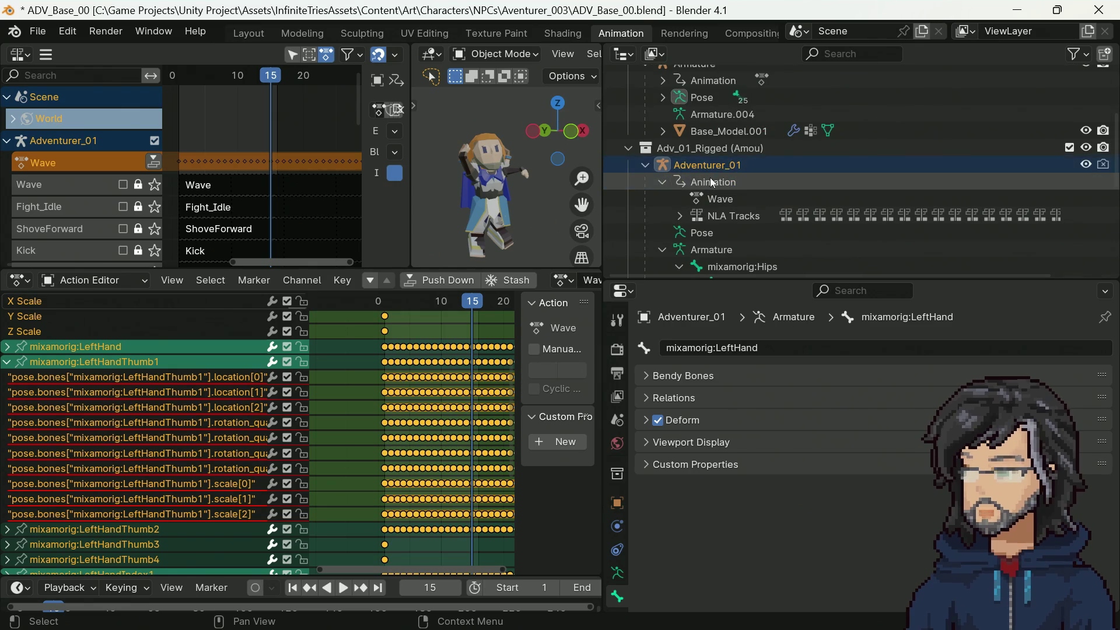
scroll(707, 186, down, 8)
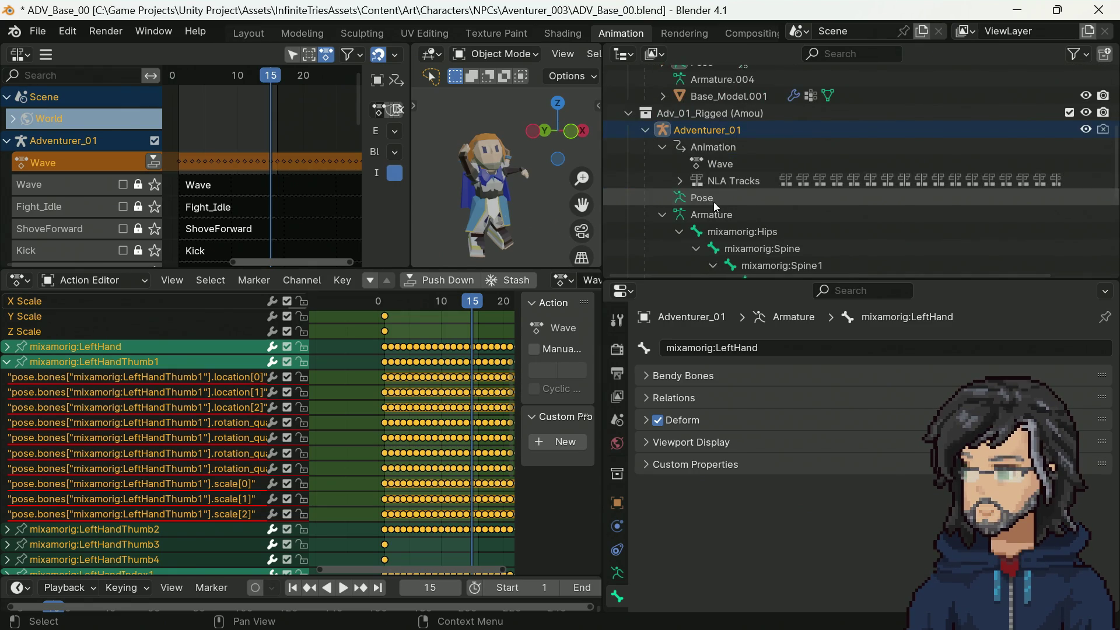
scroll(708, 201, down, 5)
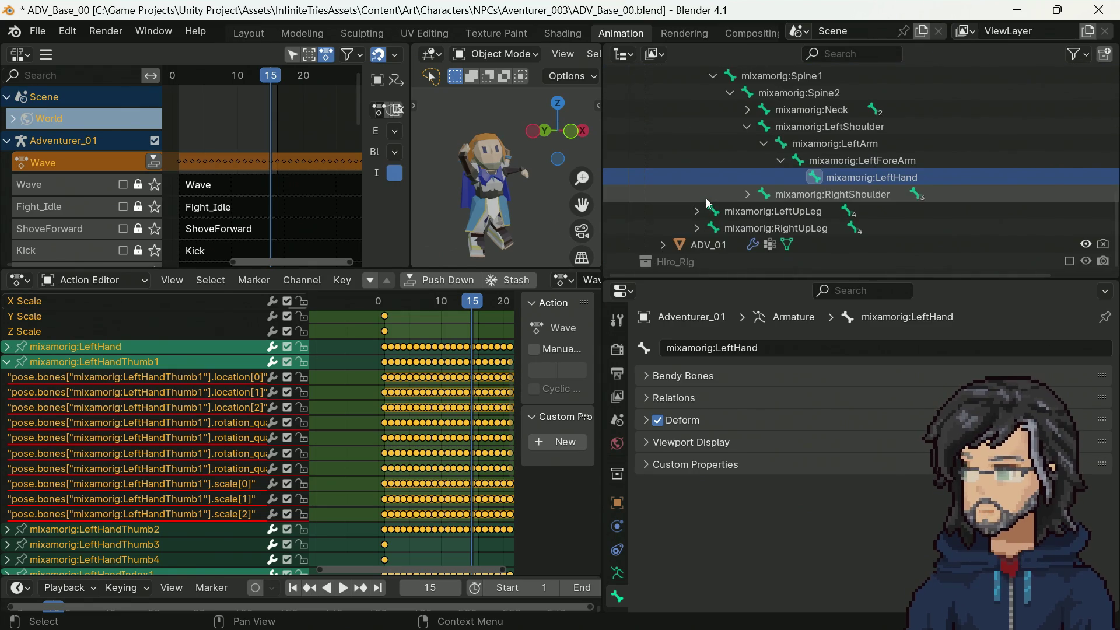
scroll(709, 202, up, 9)
scroll(708, 201, up, 8)
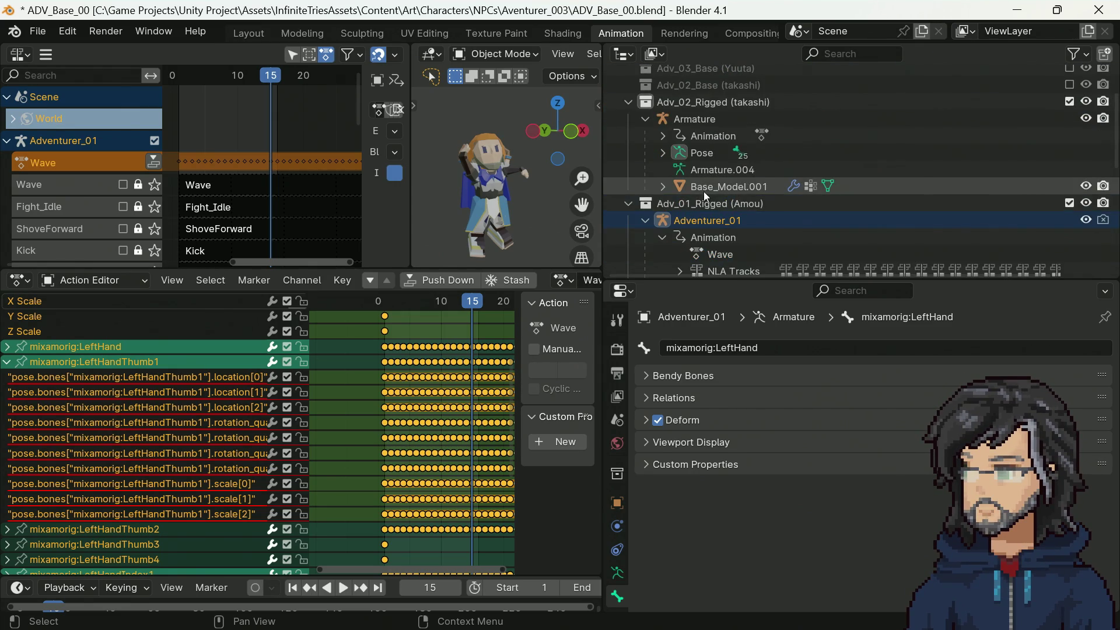